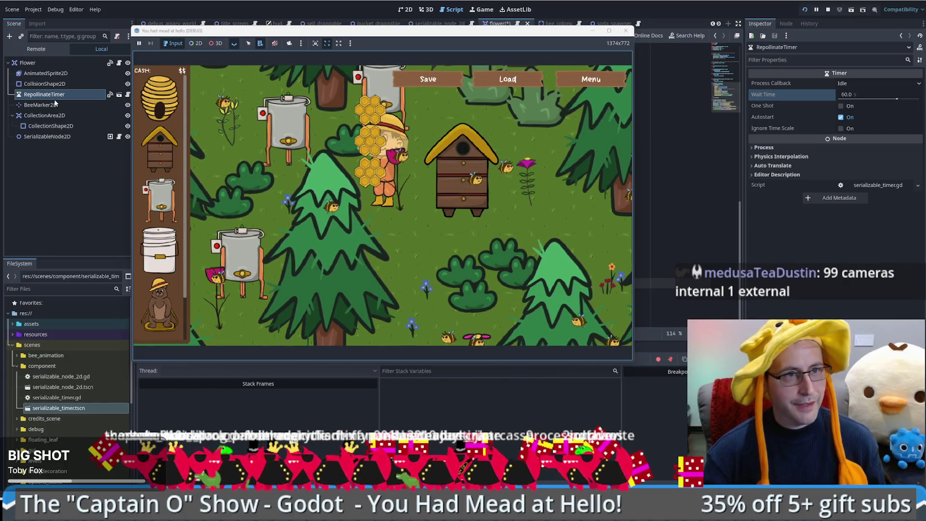
Stop and relaunch the bee game, then close its debug game window.
left_click(57, 95)
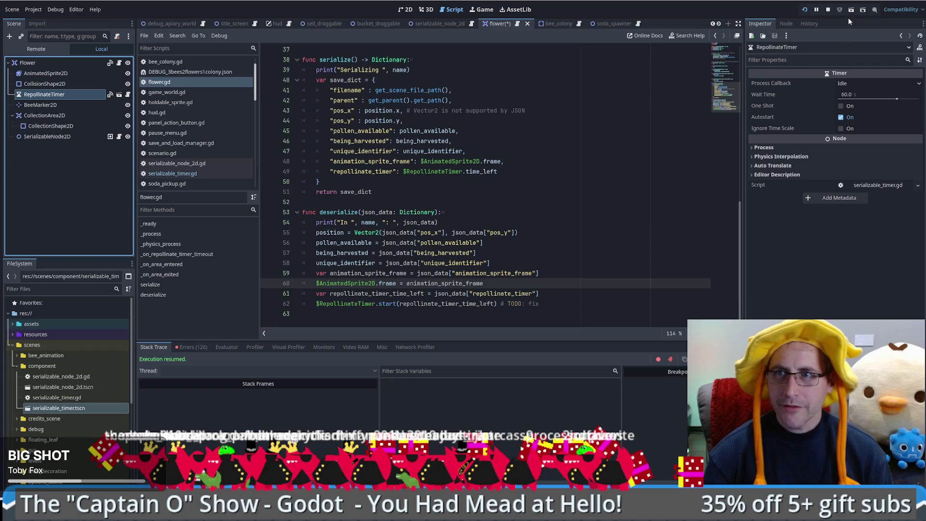
left_click(827, 10)
left_click(804, 9)
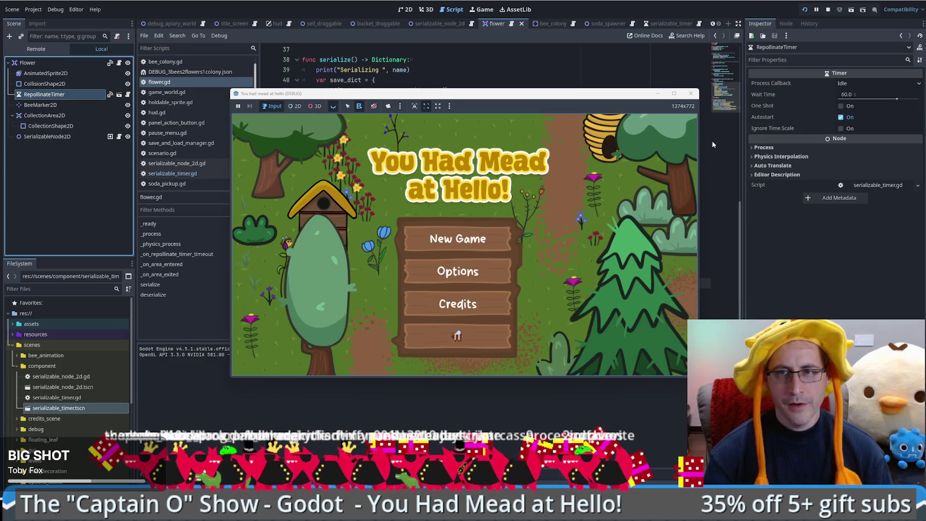
left_click(689, 99)
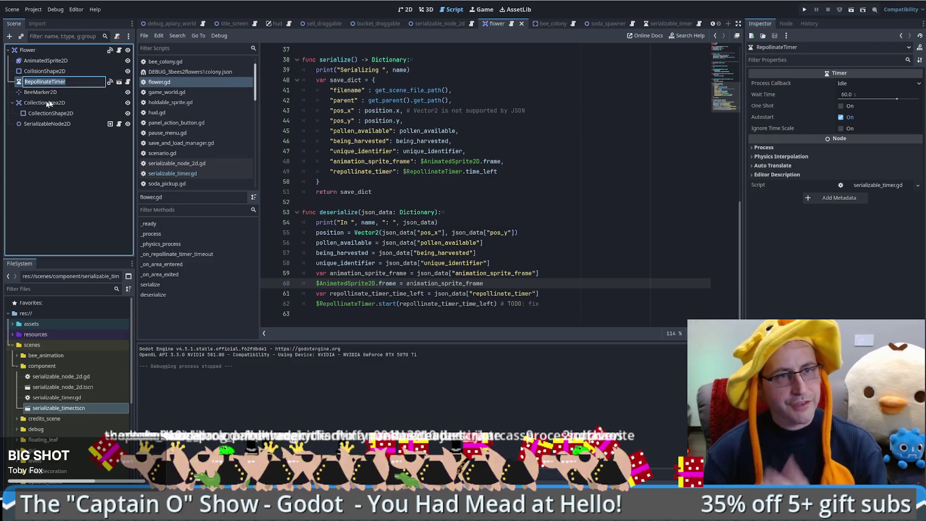
Look over the RepollinateTimer node and the repollinate_timer key on line 49, undoing a stray edit.
left_click(68, 82)
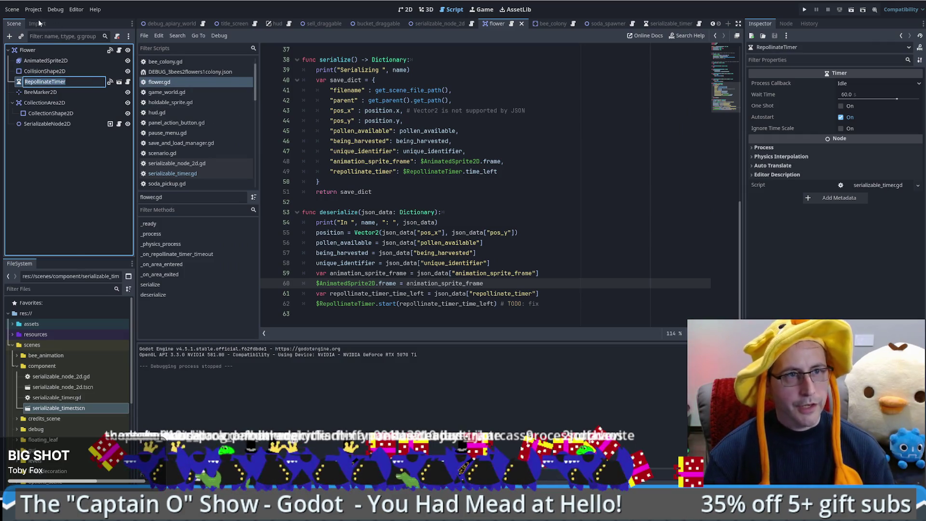
left_click(509, 203)
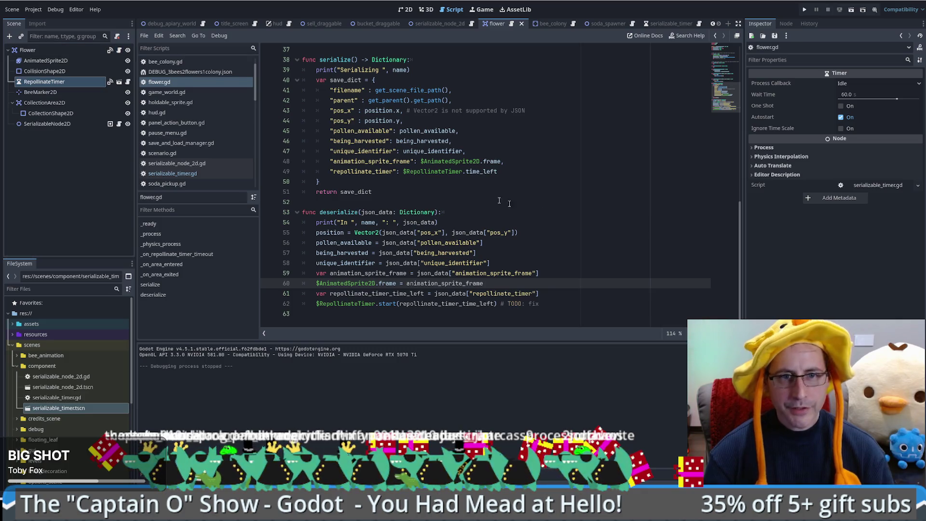
left_click(566, 220)
scroll(409, 188, "up", 1)
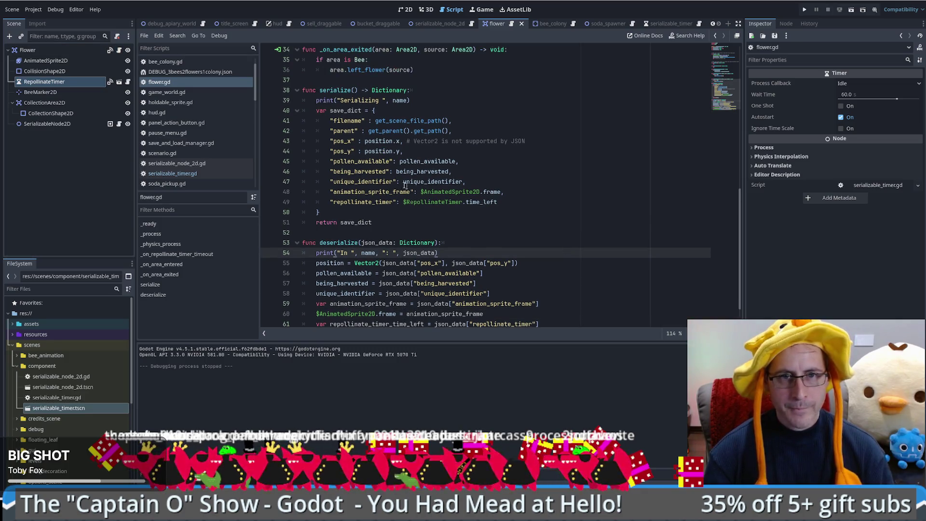
double_click(358, 200)
type("t")
key("ctrl+z")
left_click(444, 236)
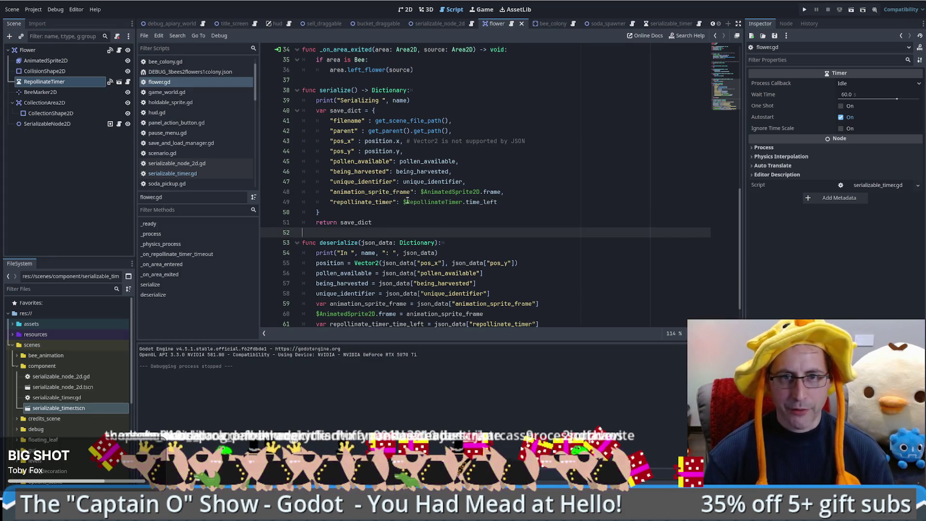
Replace time_left on line 49 with serialize() copied from line 38.
double_click(482, 202)
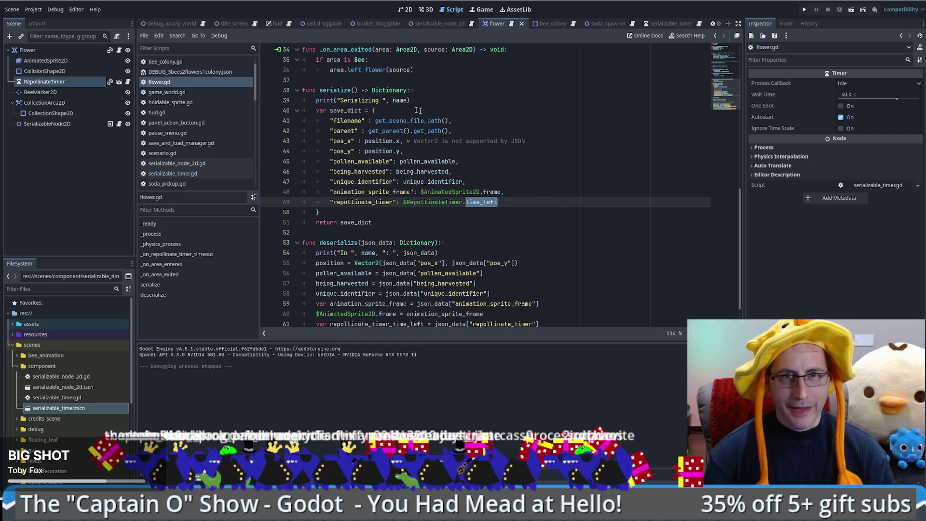
double_click(340, 90)
key("ctrl+c")
double_click(482, 202)
key("ctrl+v")
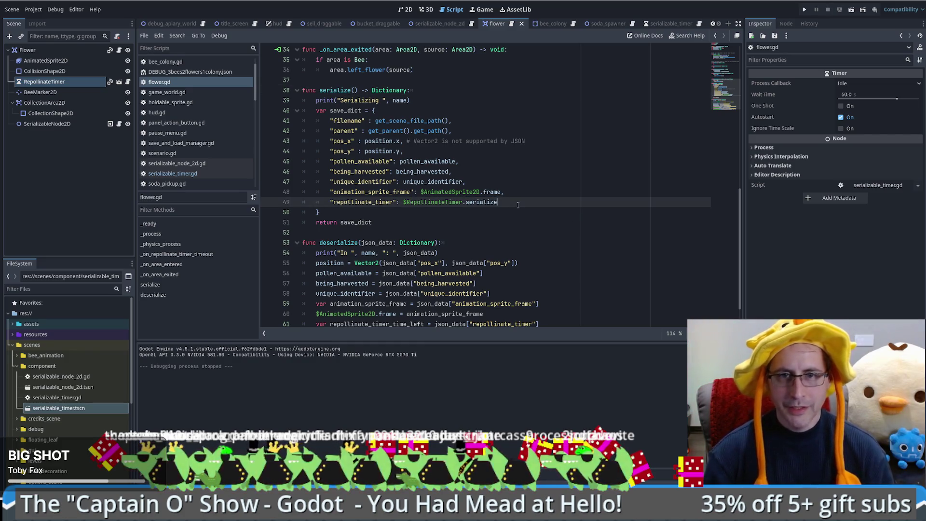
type("()")
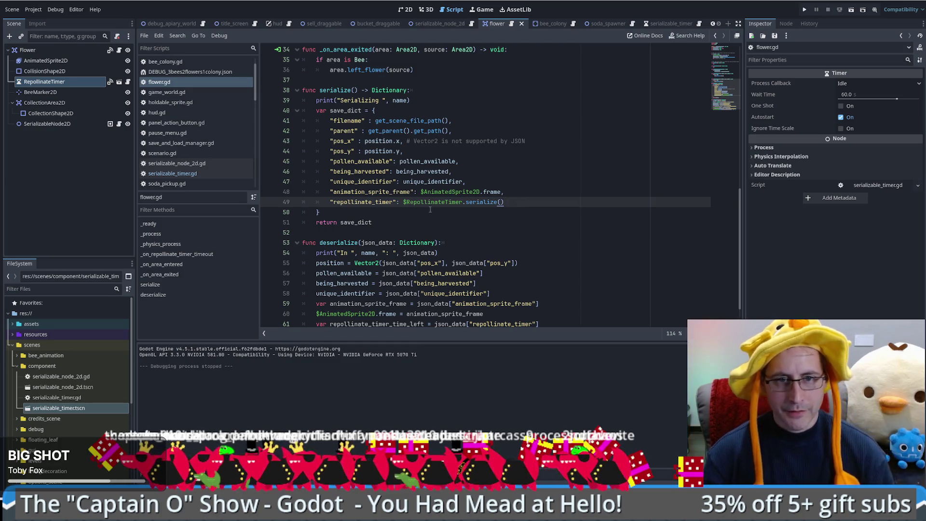
Insert a blank line after line 60 in deserialize.
scroll(429, 212, "down", 1)
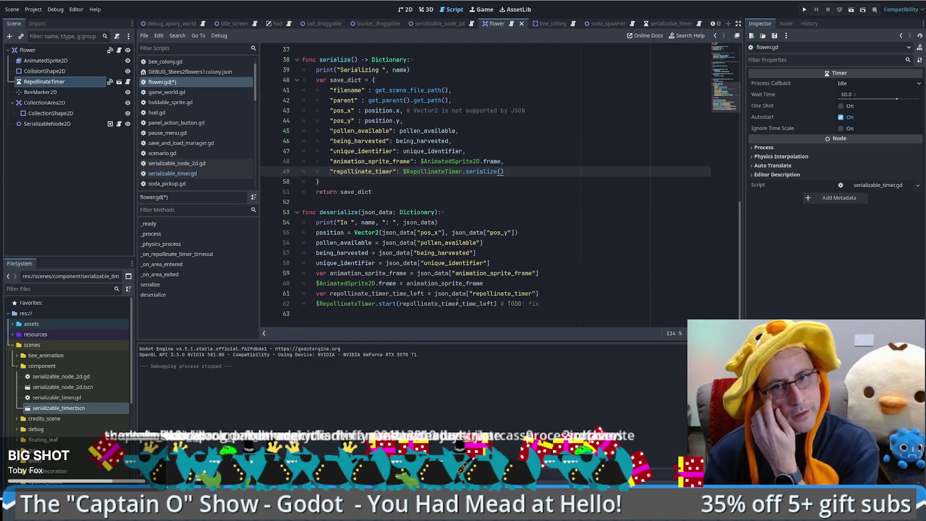
left_click(560, 285)
key("Return")
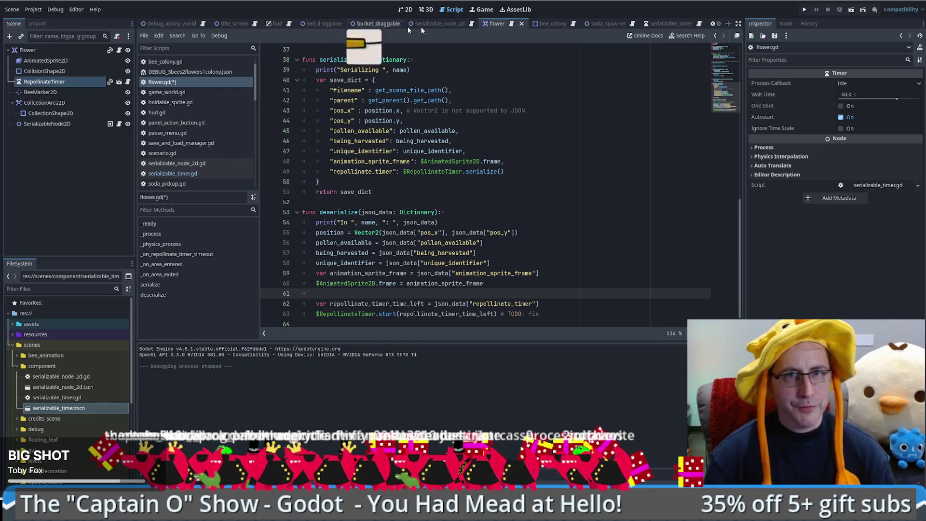
Open serializable_node_2d.gd and select lines 36–37 of deserialize's child-instancing loop.
left_click(471, 23)
left_click(542, 192)
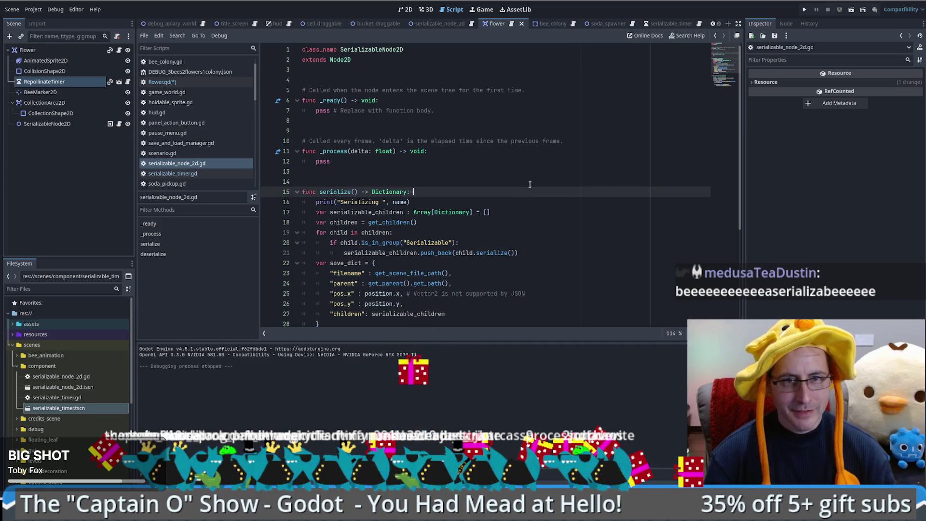
scroll(447, 262, "down", 1)
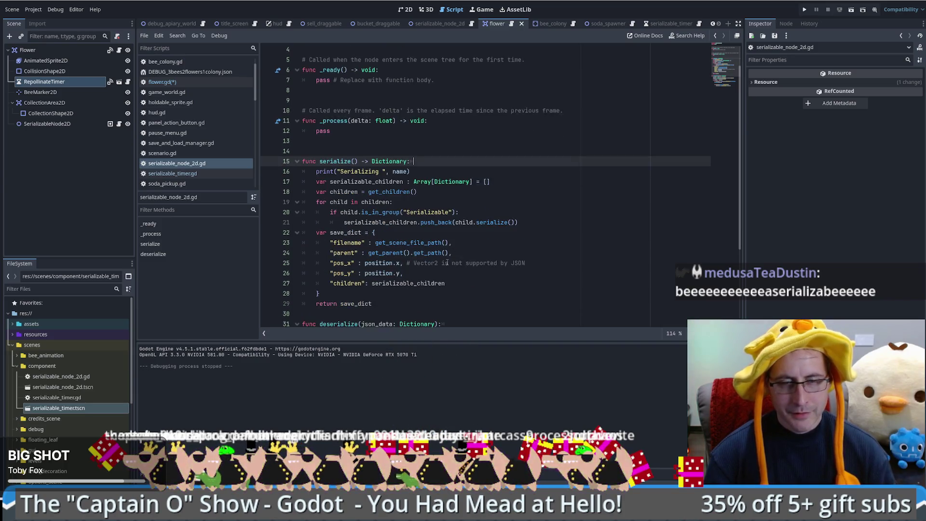
left_click(455, 219)
scroll(506, 205, "down", 1)
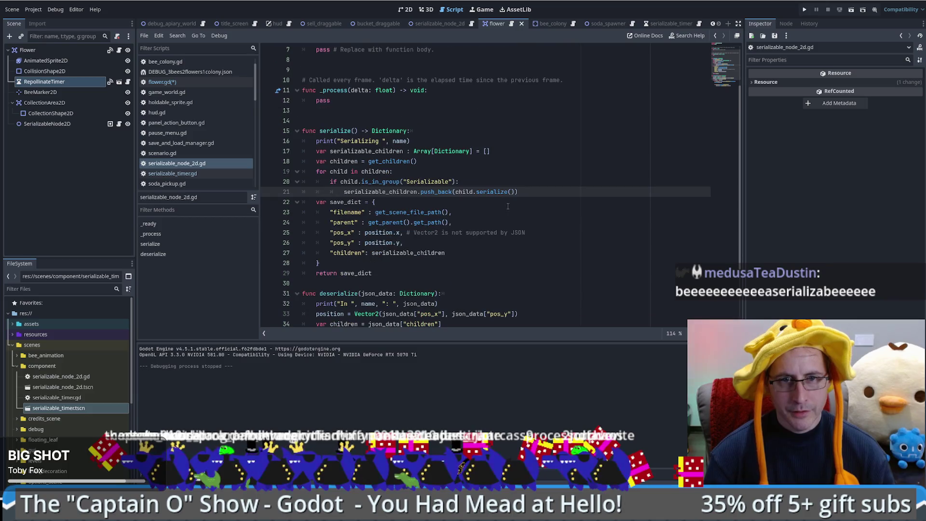
scroll(507, 199, "down", 3)
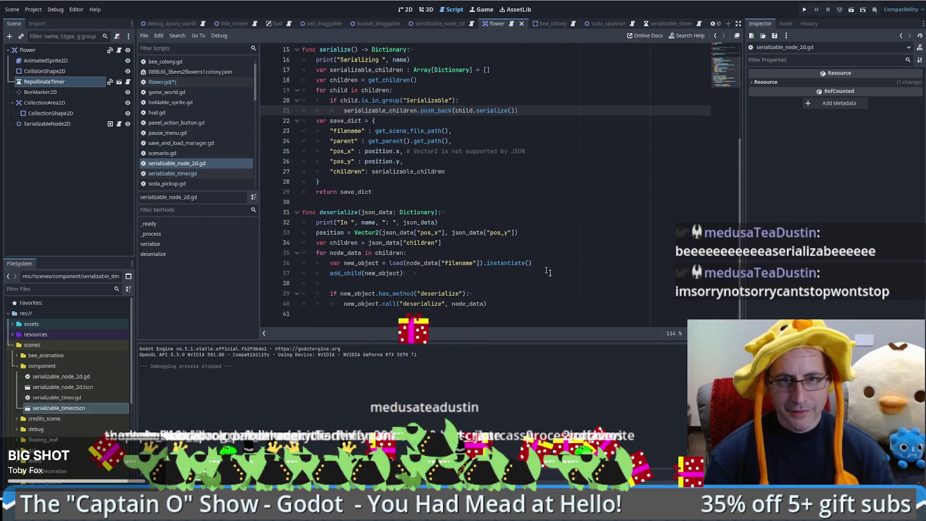
triple_click(331, 267)
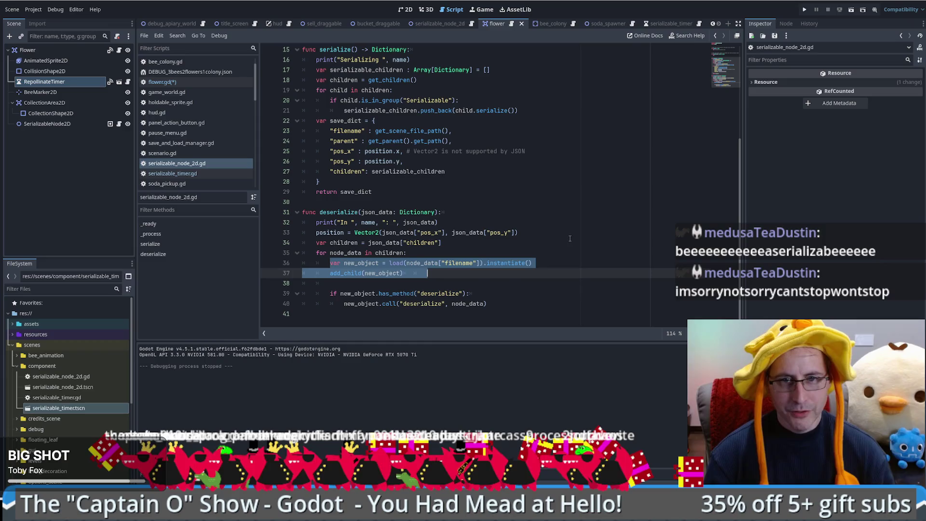
key("Up")
left_click_drag(437, 276, 446, 256)
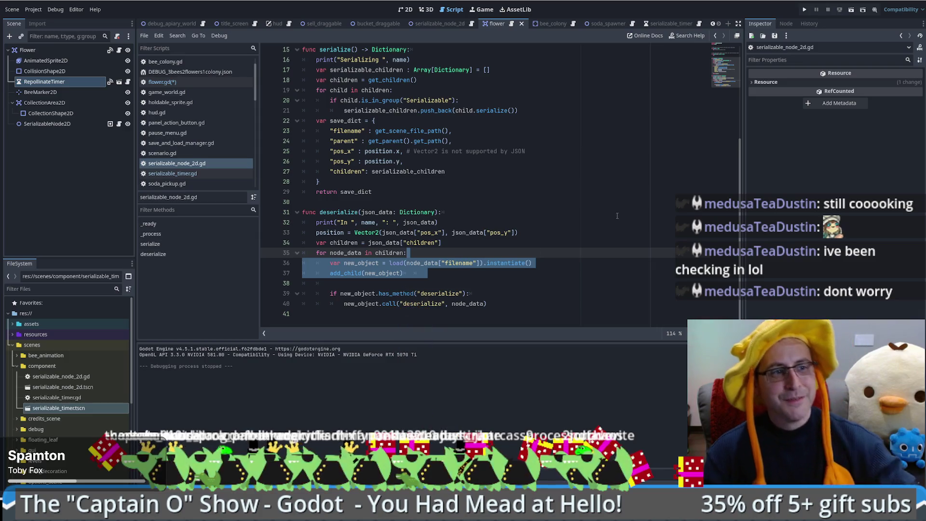
left_click(570, 248)
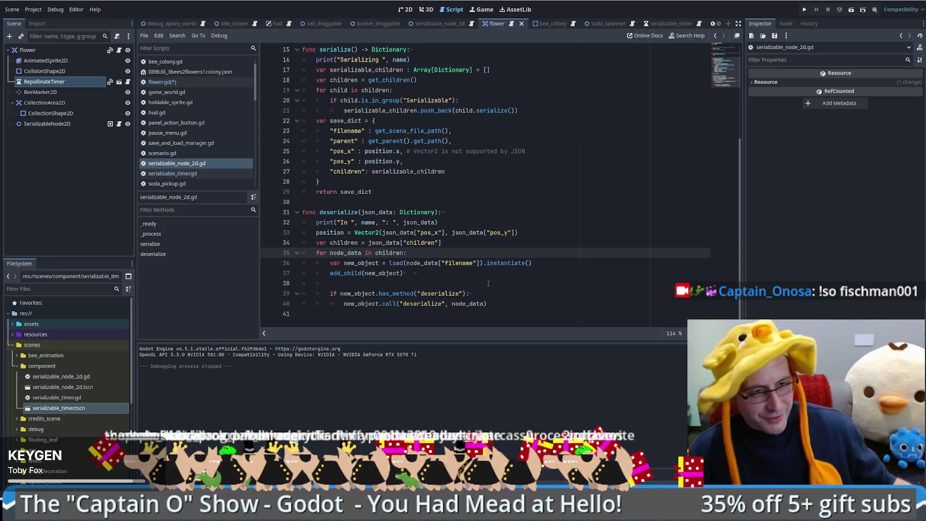
left_click(539, 277)
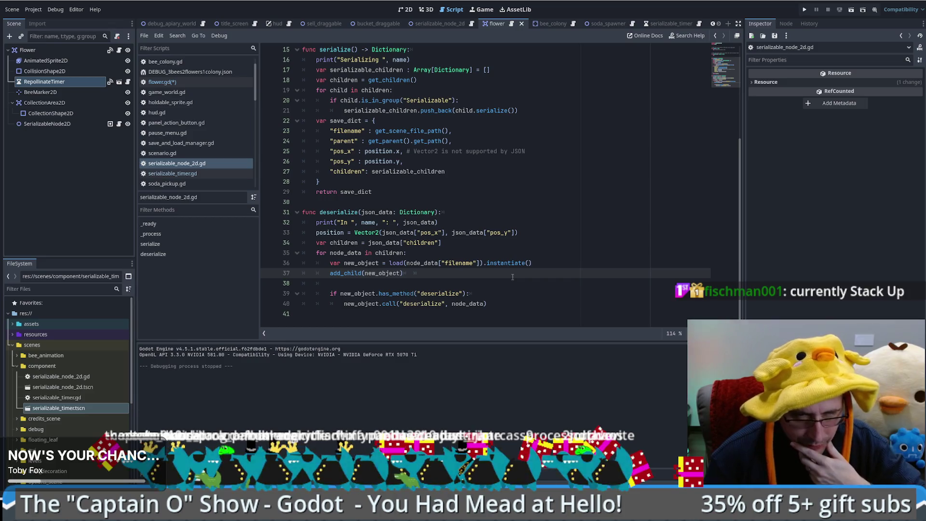
left_click_drag(331, 263, 444, 273)
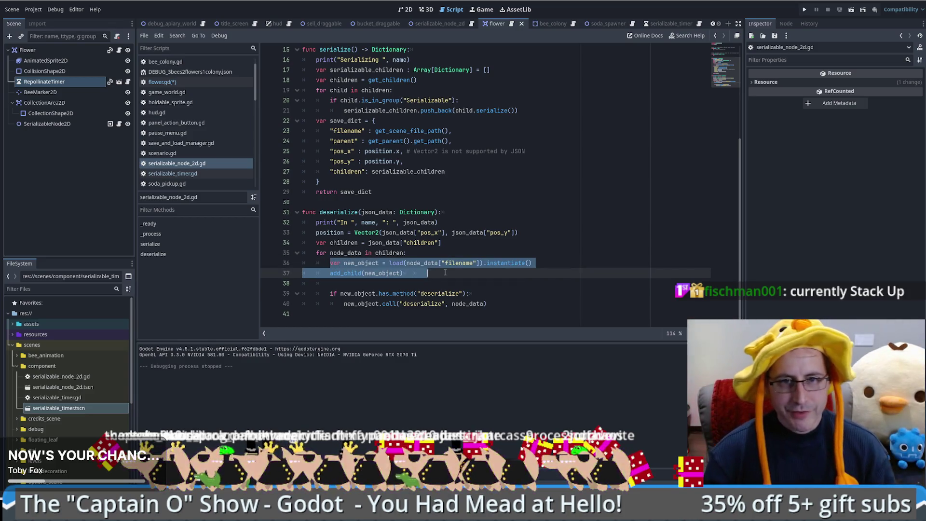
left_click_drag(488, 304, 238, 271)
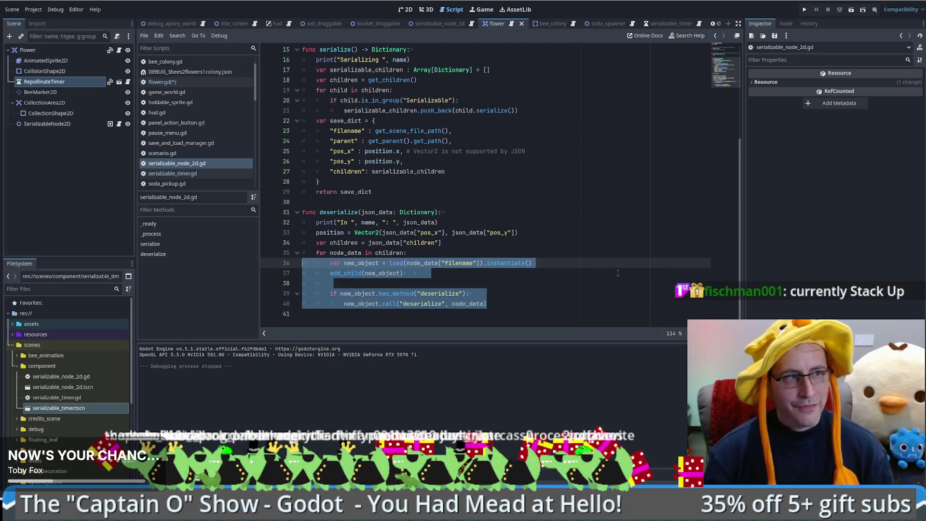
key("Escape")
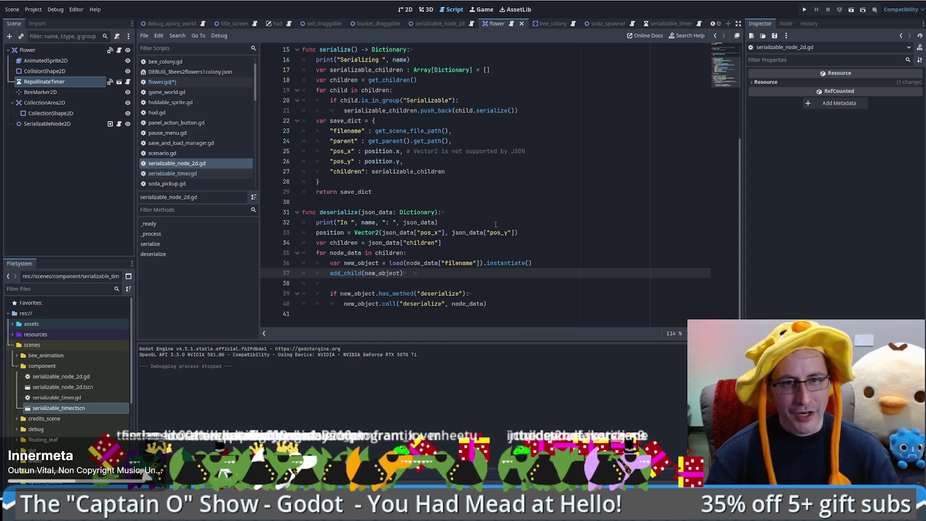
Switch back to flower.gd and paste the copied child-loading block at blank line 61.
left_click(495, 223)
mouse_move(489, 314)
left_mouse_down()
mouse_move(212, 275)
mouse_move(207, 263)
left_mouse_up()
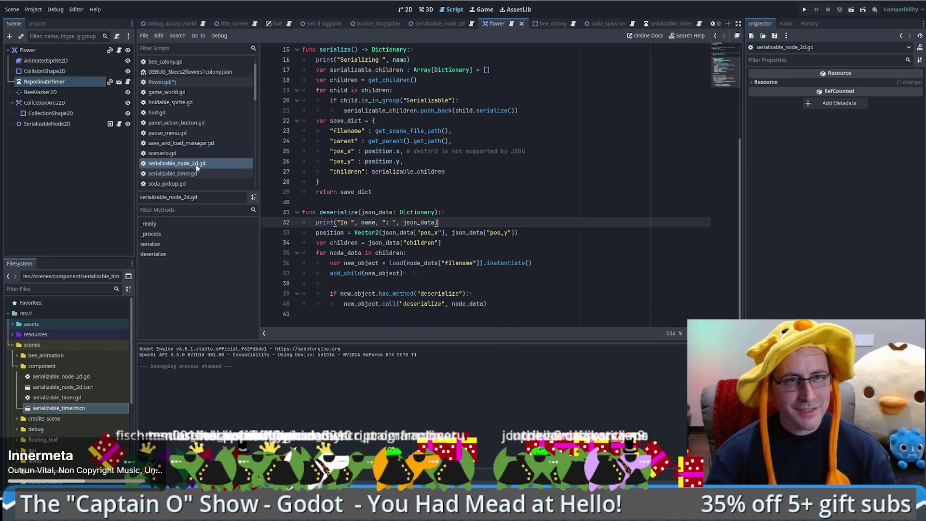
left_click(512, 25)
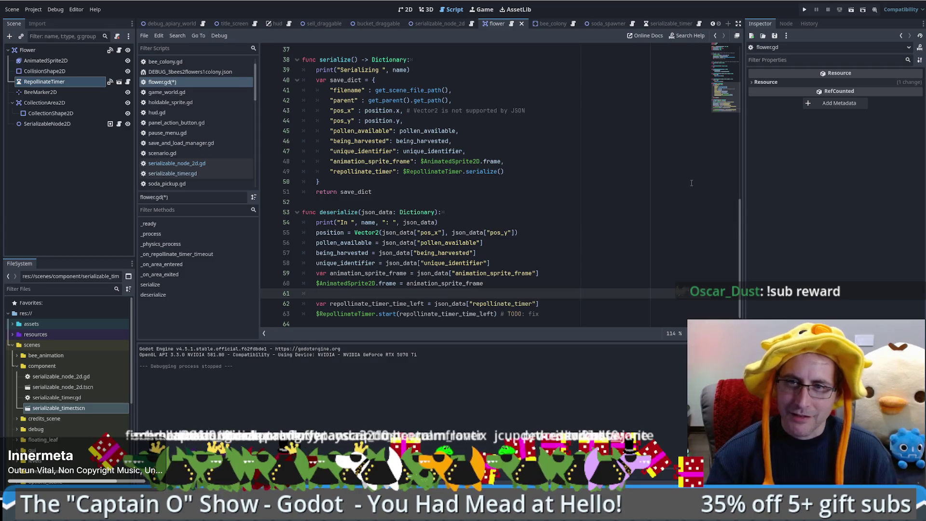
scroll(738, 235, "up", 2)
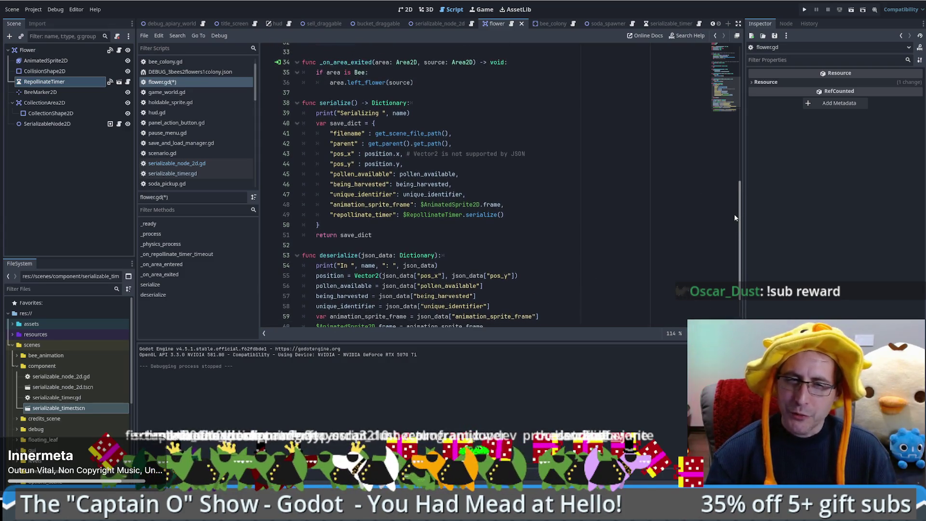
scroll(734, 213, "down", 2)
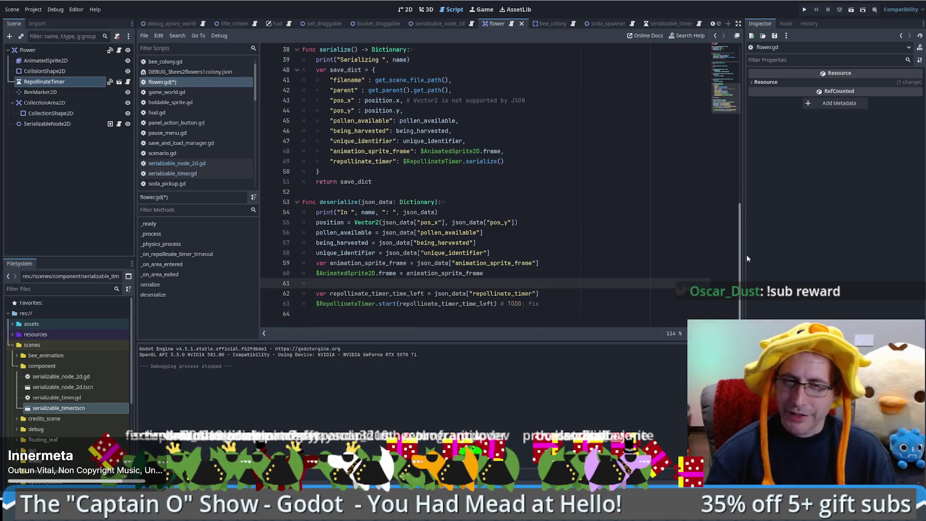
left_click(594, 302)
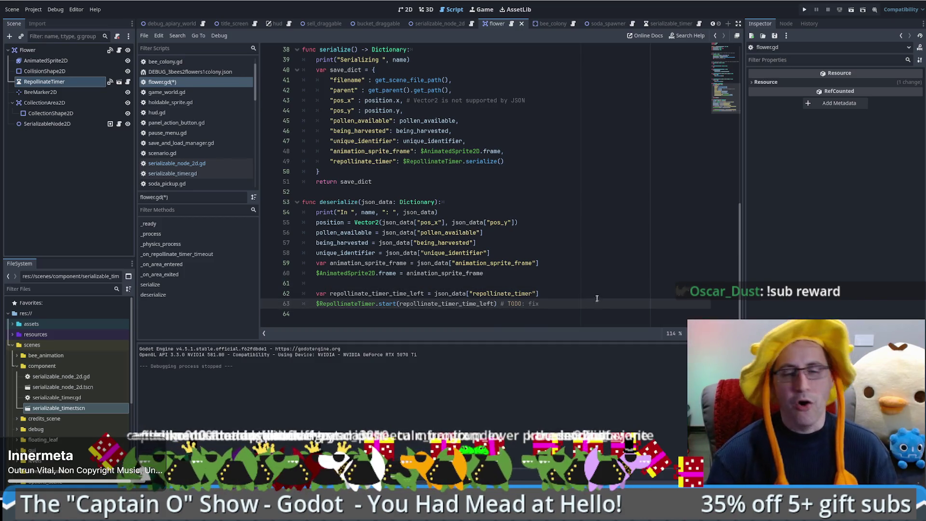
left_click(584, 281)
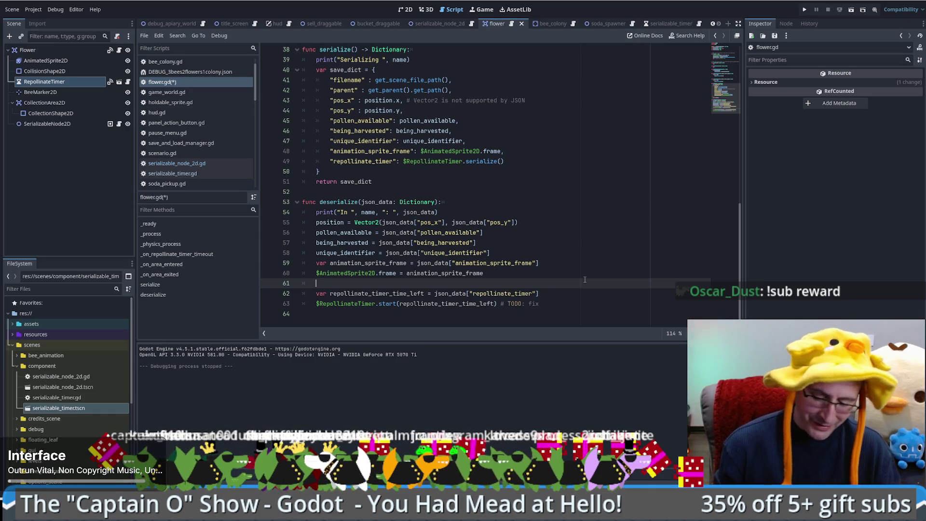
key("ctrl+v")
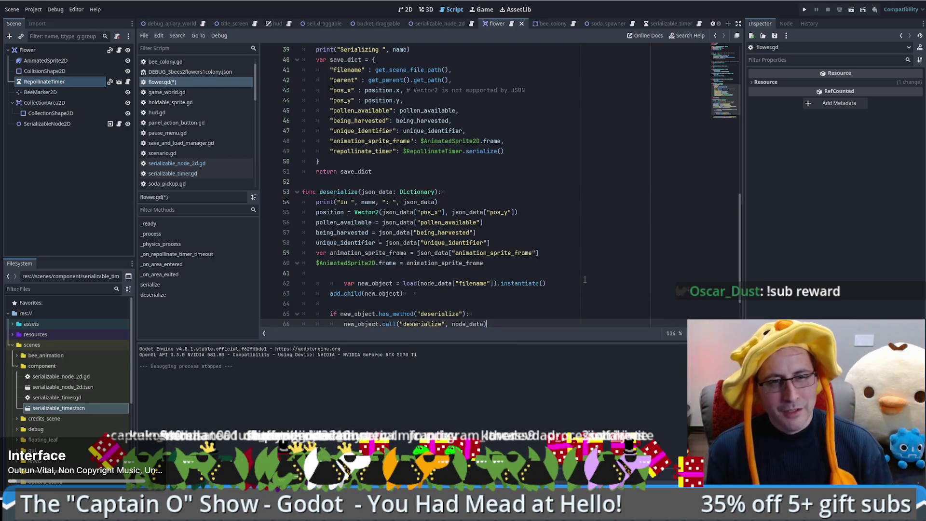
Delete the pasted new_object load and add_child lines 61–66 from flower.gd's deserialize.
scroll(383, 307, "down", 1)
left_click_drag(343, 253, 317, 254)
key("BackSpace")
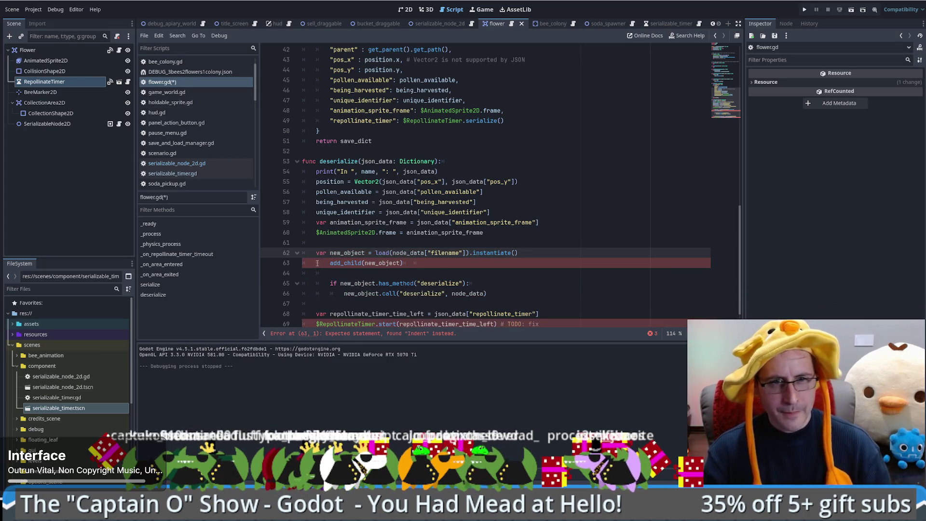
left_click(533, 252, "shift")
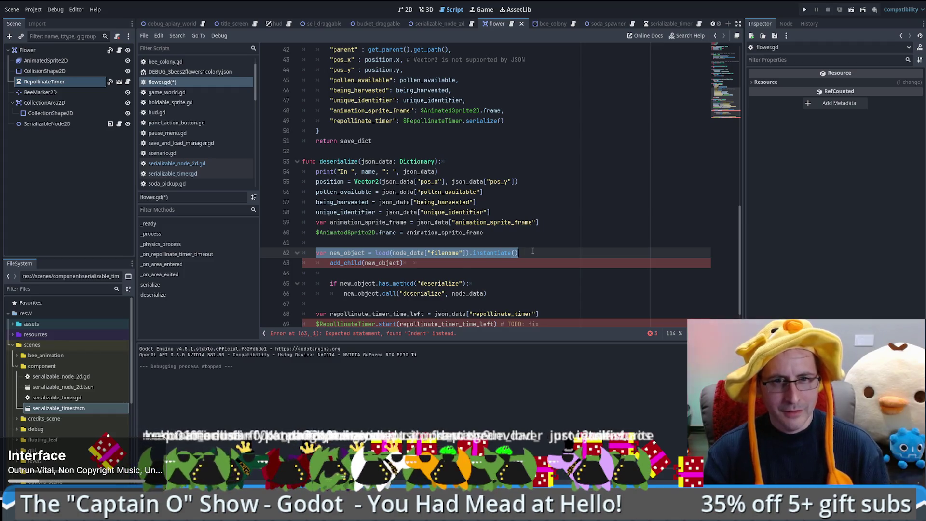
key("Right")
double_click(342, 253)
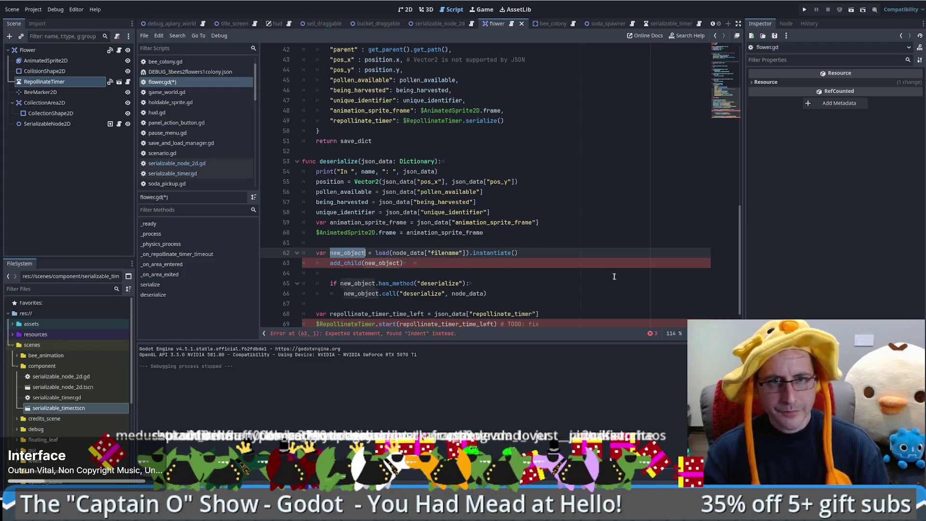
type("tiemr")
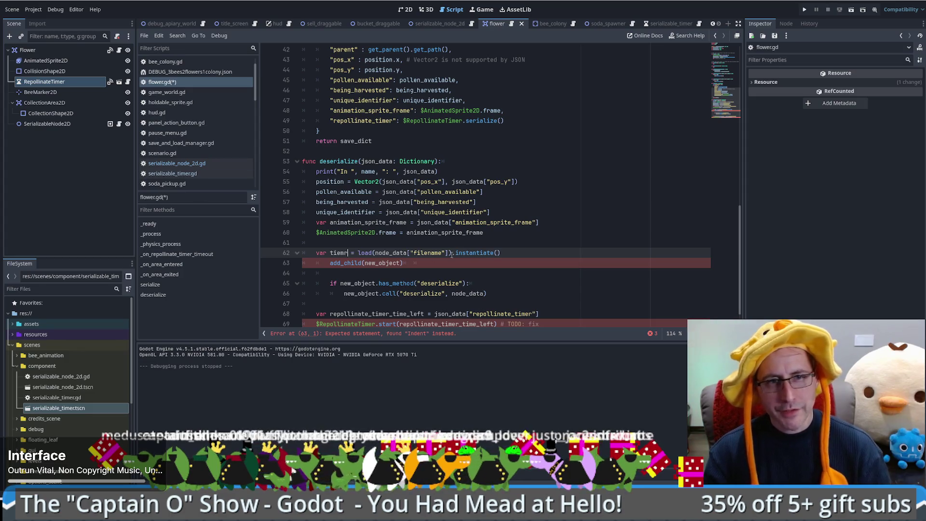
left_click_drag(497, 244, 513, 291)
key("BackSpace")
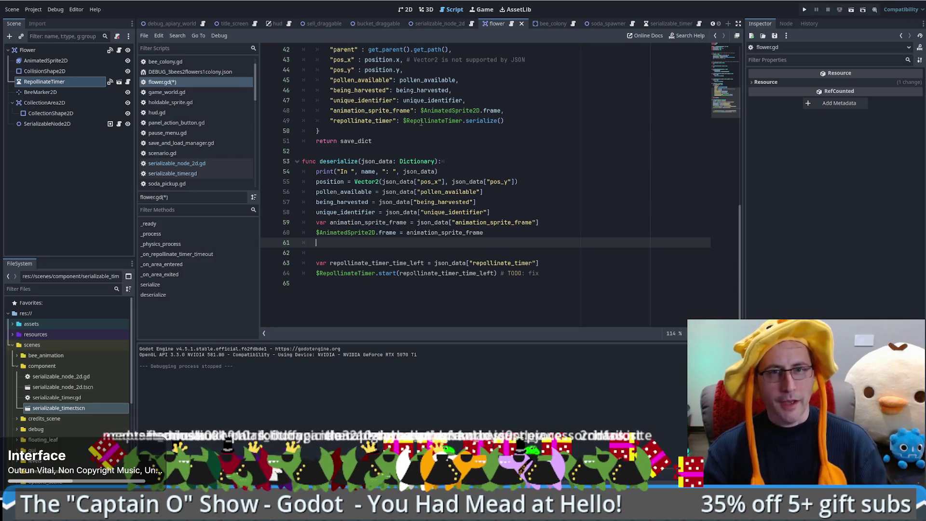
Delete the old timer lines 61–64 and start a new timer variable line.
left_click(420, 120)
left_click_drag(403, 121, 462, 122)
left_click(419, 242)
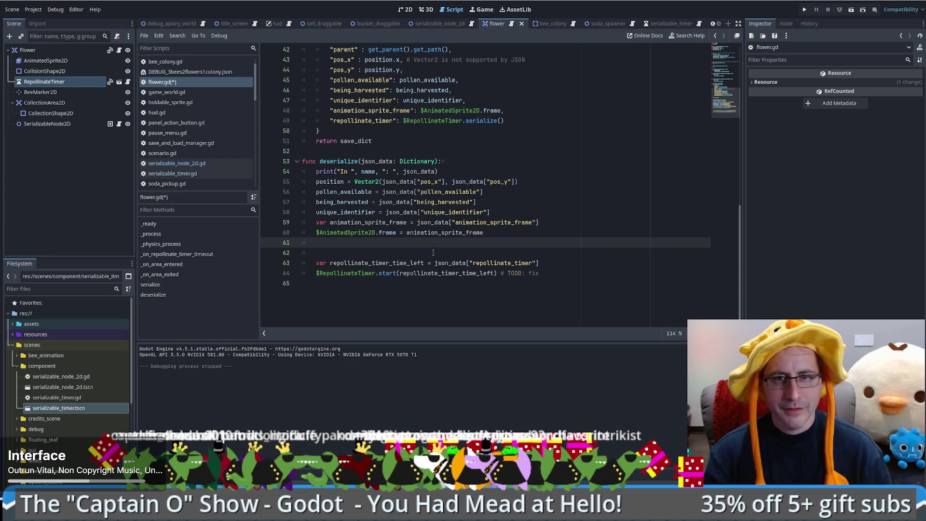
left_click(586, 273, "shift")
key("BackSpace")
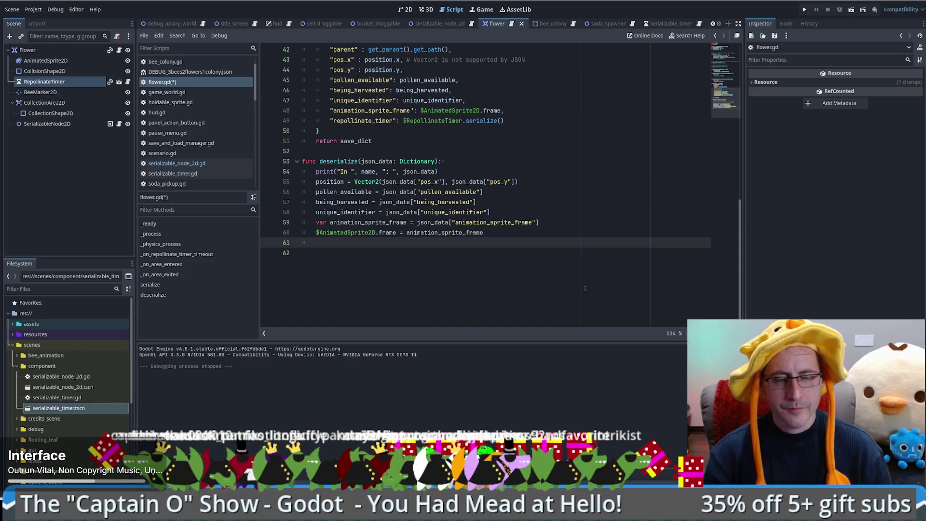
key("Return")
type("var timer")
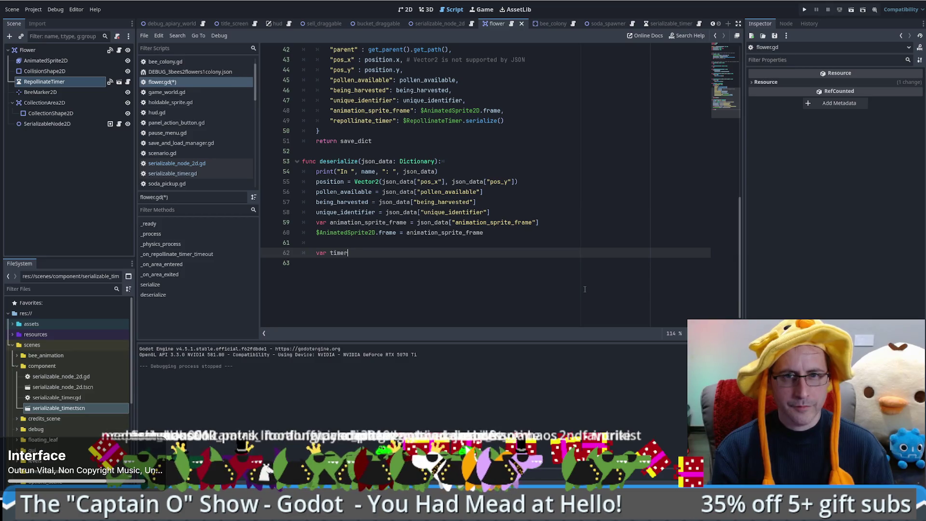
type(" = json_")
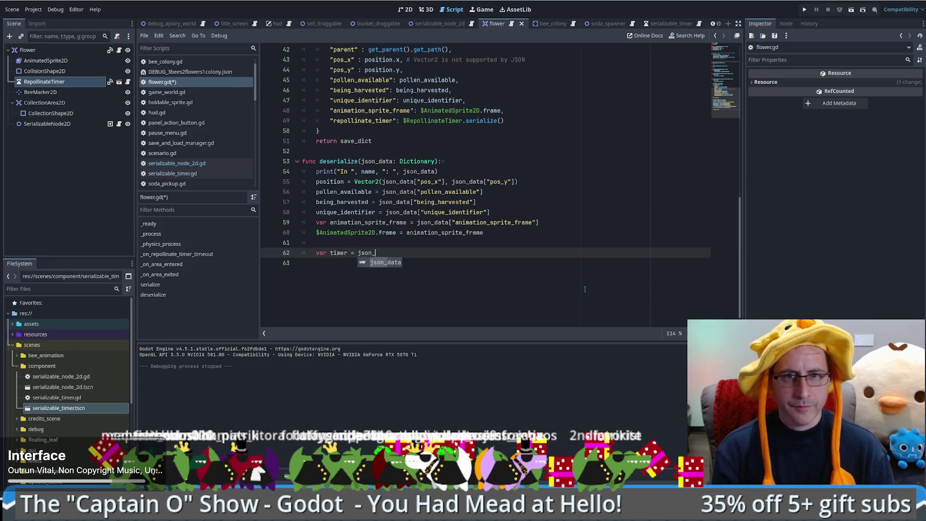
Complete line 62 as var timer_data = json_data["repollinate_timer"].
left_click_drag(539, 223, 417, 222)
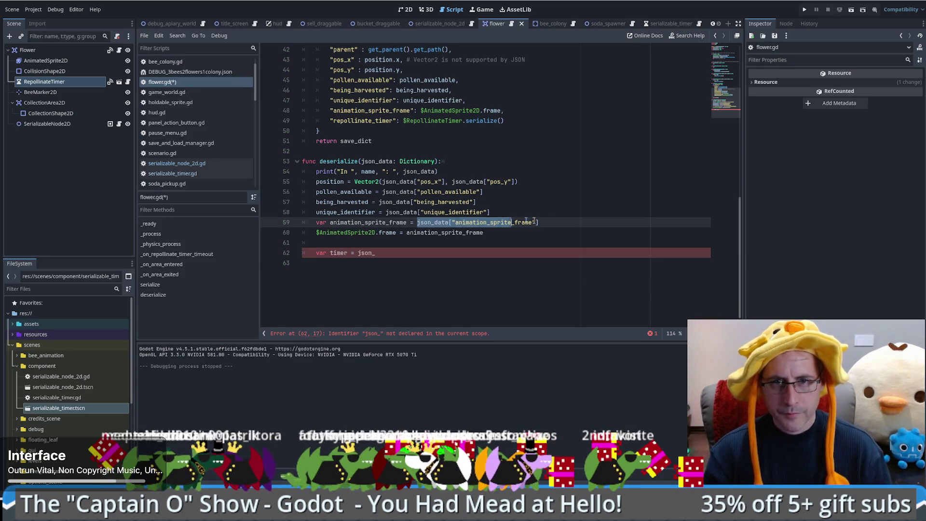
key("ctrl+c")
left_click(382, 253)
key("ctrl+v")
left_click_drag(357, 253, 375, 252)
key("BackSpace")
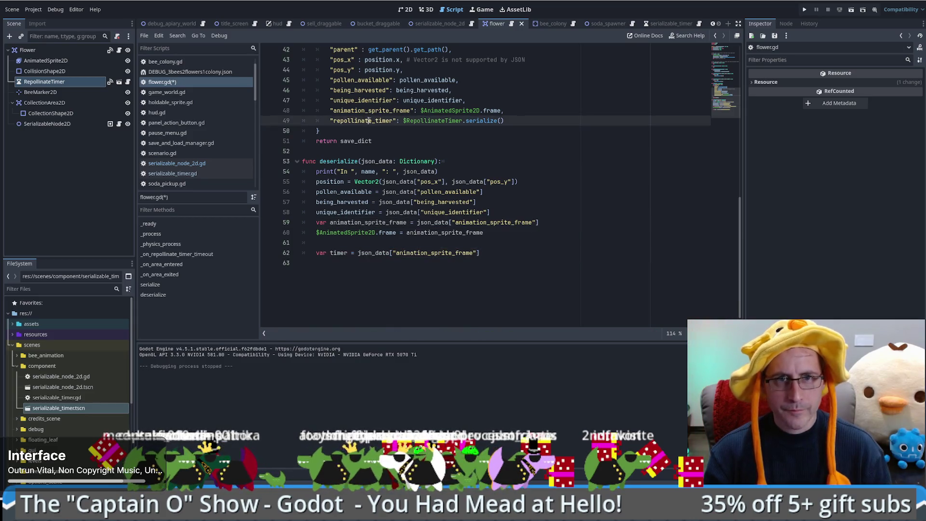
double_click(369, 120)
key("ctrl+c")
double_click(434, 252)
key("ctrl+v")
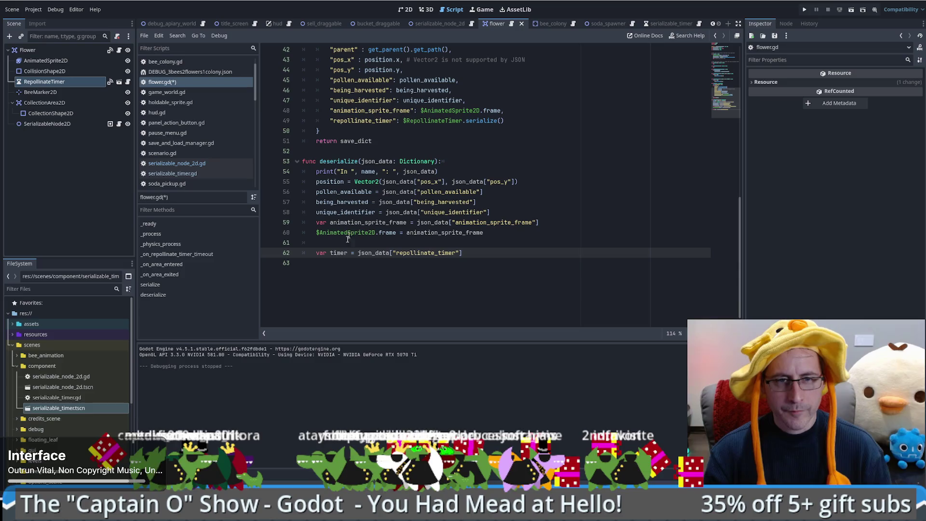
left_click(348, 253)
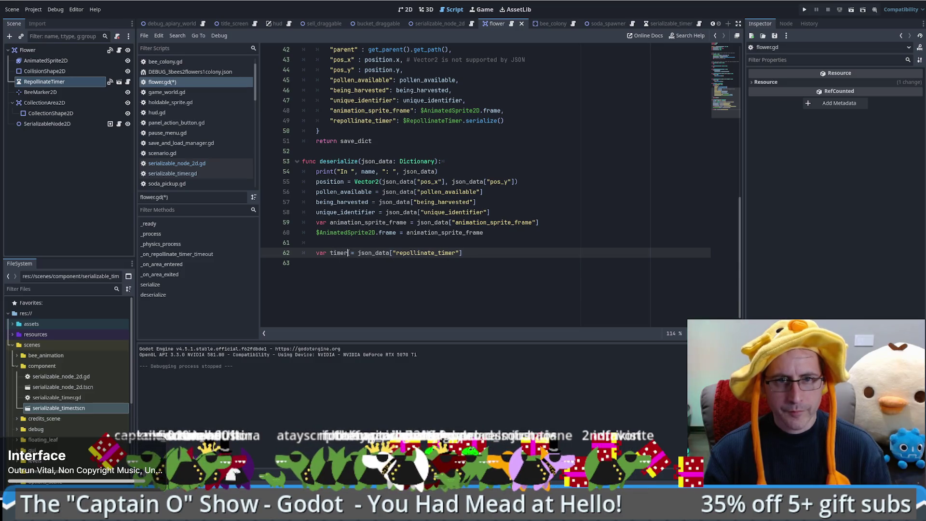
type("_data")
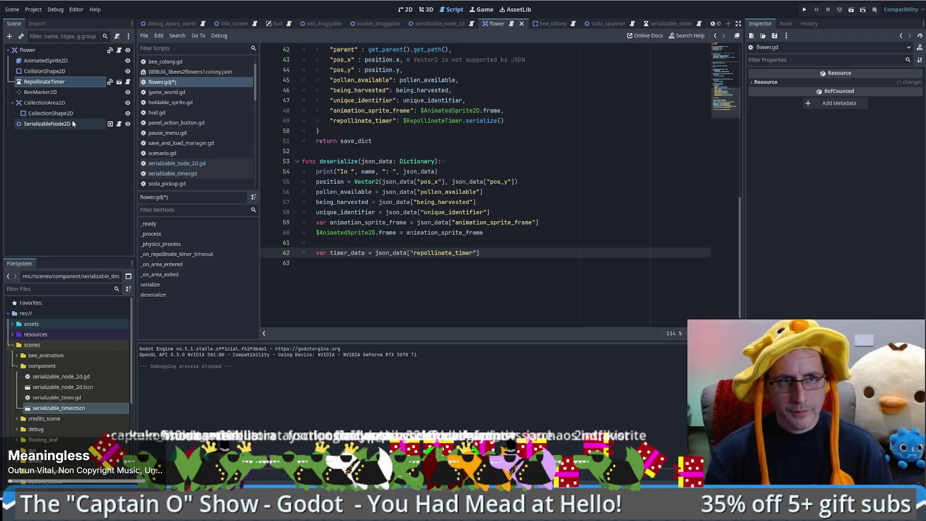
Add $RepollinateTimer.deserialize(timer_data) on line 63.
mouse_move(55, 84)
left_mouse_down()
mouse_move(304, 288)
mouse_move(329, 270)
mouse_move(352, 274)
left_mouse_up()
key("Home")
key("Tab")
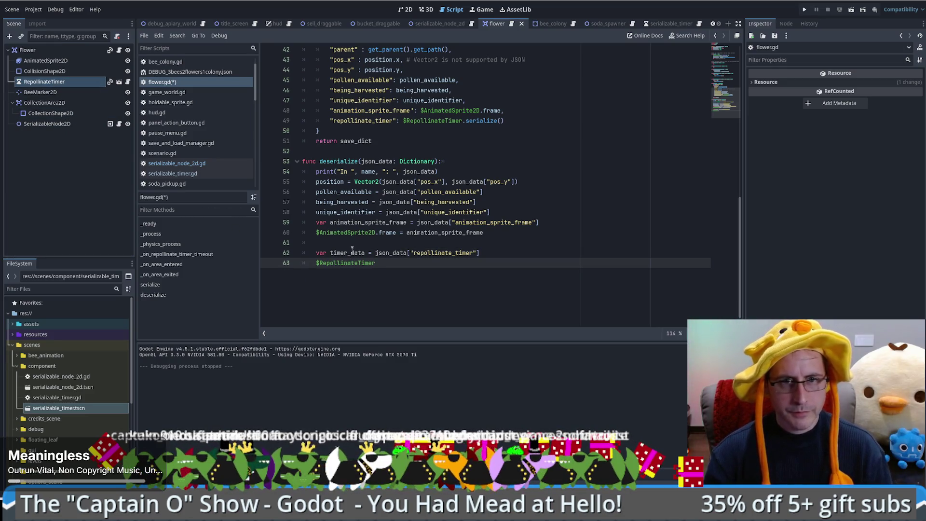
double_click(347, 252)
left_click(405, 264)
type(".des")
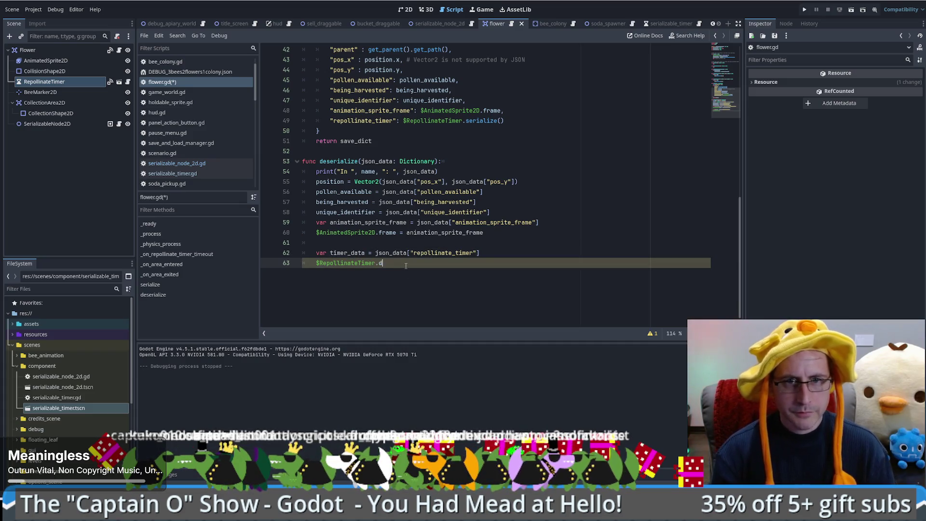
key("Return")
type("timer_data")
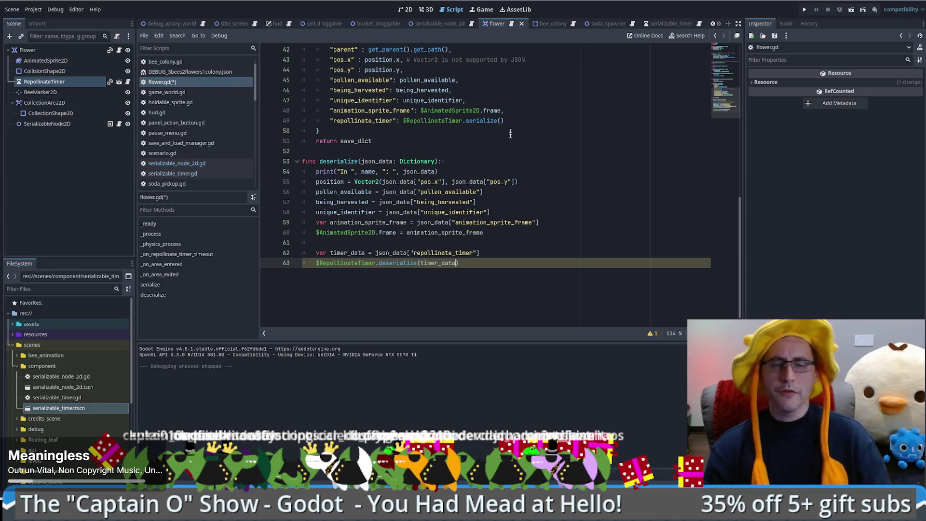
scroll(502, 262, "up", 4)
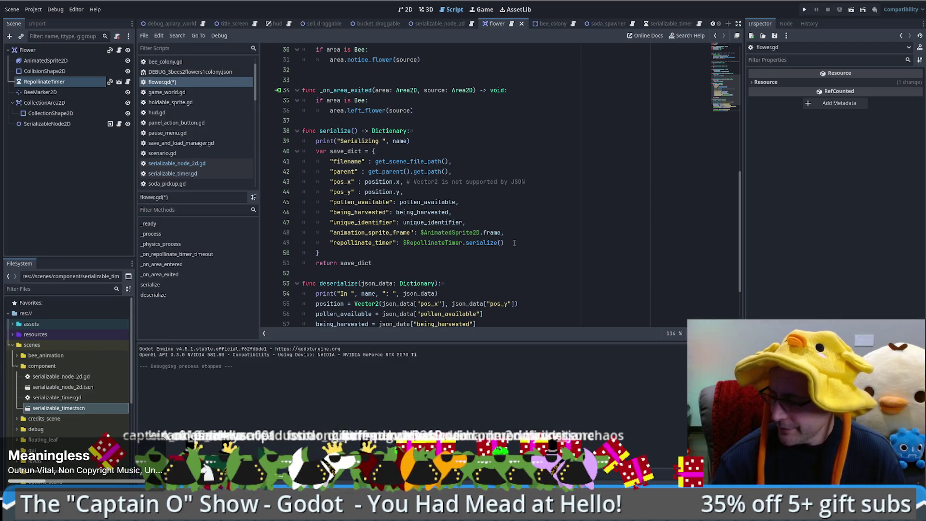
left_click(514, 243)
Jump to the timer's serialize() and check that it saves interval and time_left.
left_click(480, 242, "ctrl")
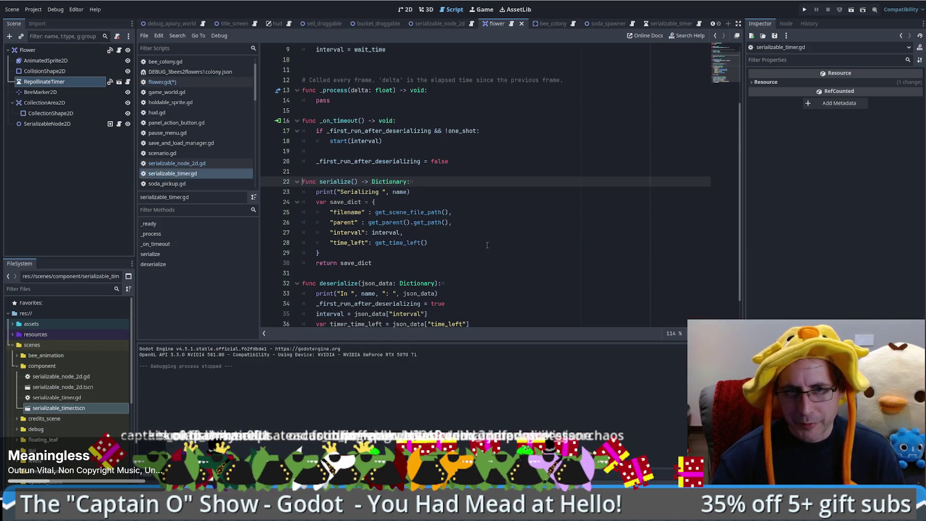
left_click_drag(330, 233, 469, 247)
left_click(456, 241)
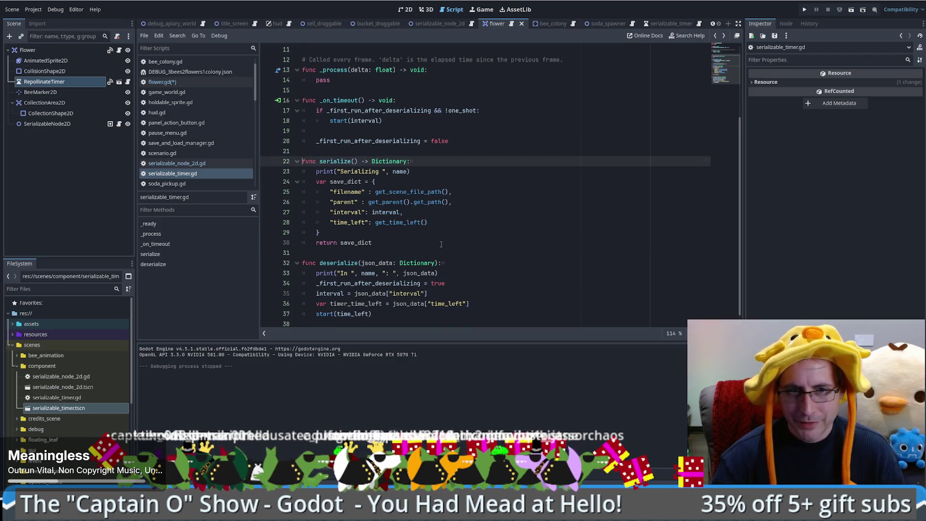
scroll(449, 246, "down", 1)
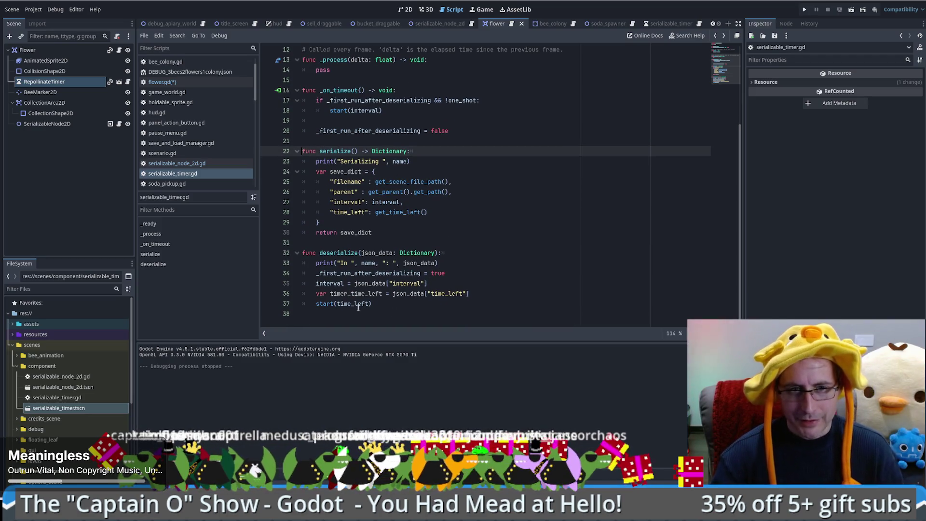
Jump to the timer's deserialize() and review how it restores interval and starts with time_left.
key("alt+Left")
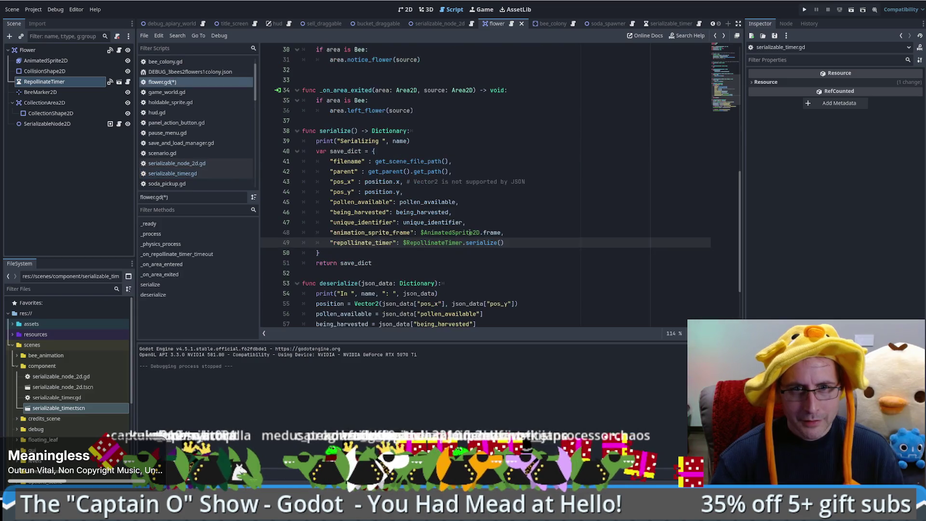
scroll(410, 265, "down", 2)
left_click(383, 314)
left_click(383, 314, "ctrl")
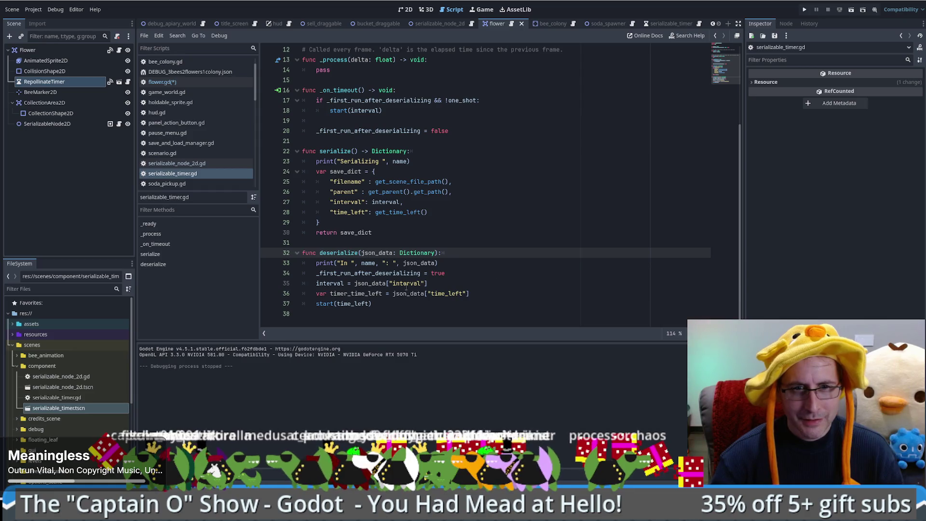
left_click_drag(317, 283, 450, 285)
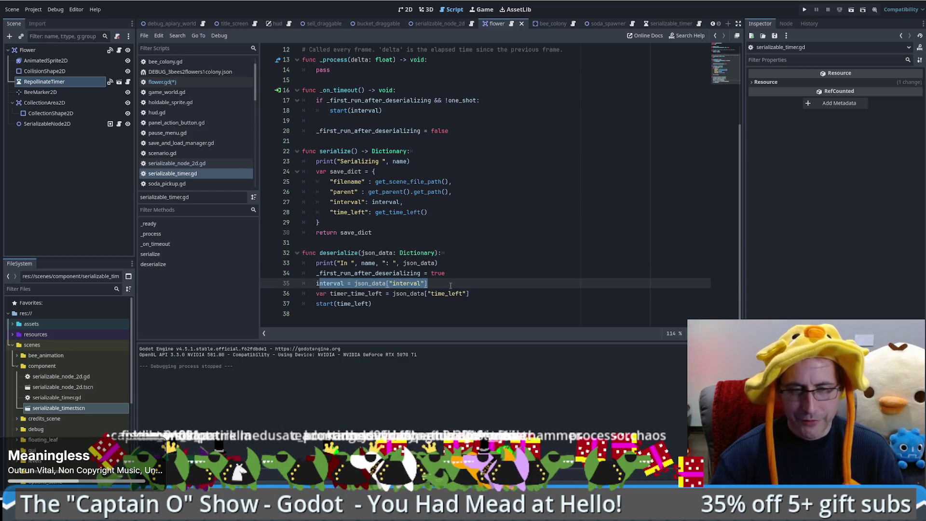
triple_click(478, 294)
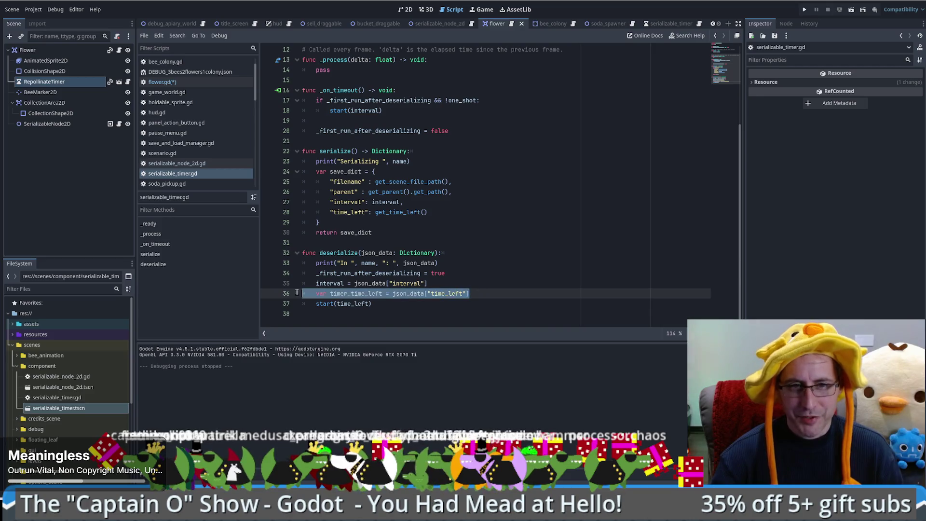
scroll(337, 308, "up", 1)
left_click(323, 313)
left_click(356, 314)
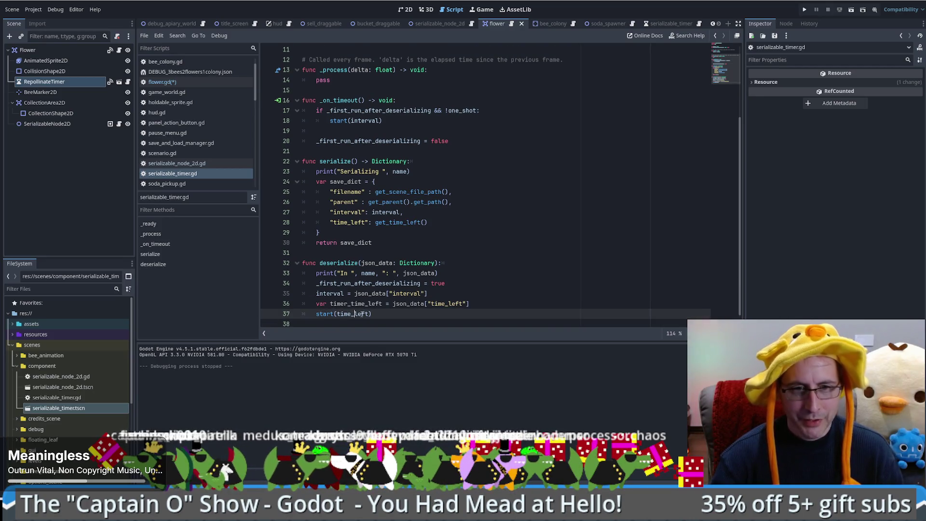
Review the timeout handler and uses of interval and _first_run_after_deserializing, then run the game.
scroll(352, 313, "up", 1)
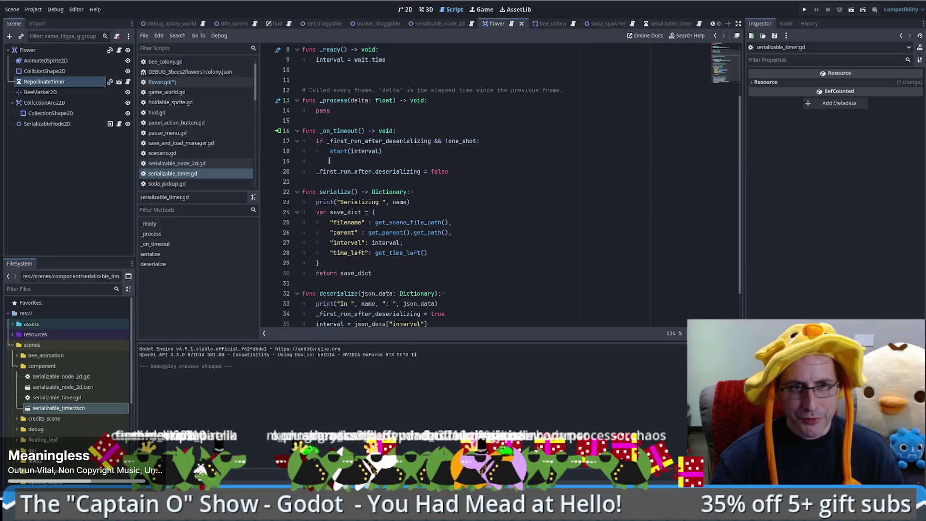
triple_click(484, 141)
left_click_drag(485, 142, 484, 151)
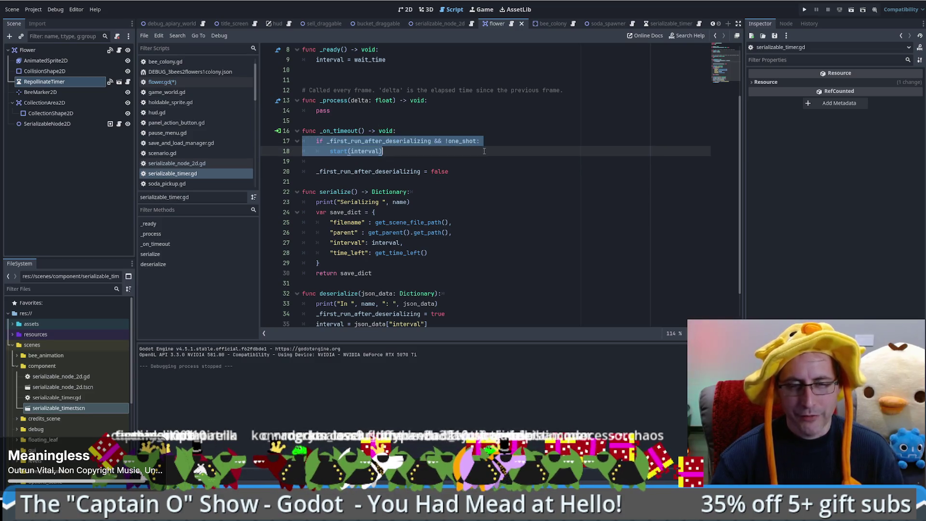
scroll(484, 151, "up", 1)
double_click(330, 90)
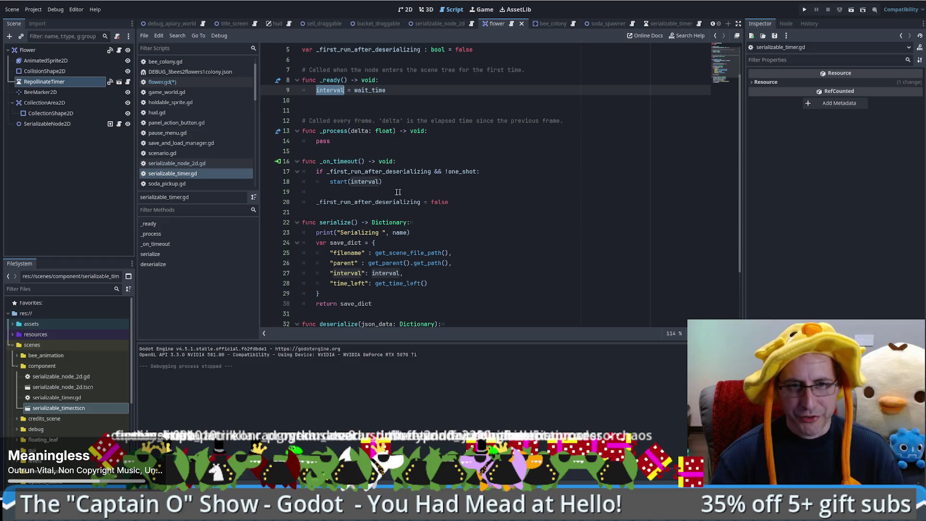
scroll(370, 182, "down", 1)
double_click(370, 171)
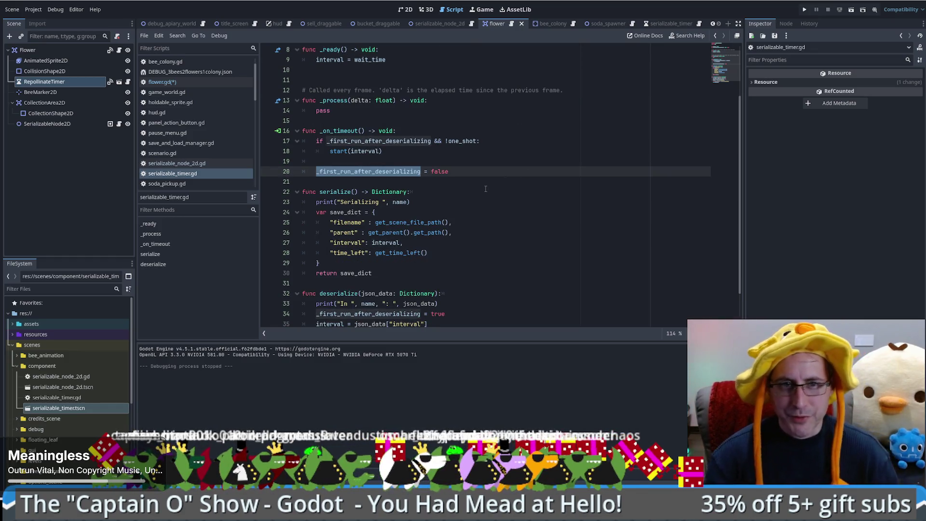
scroll(520, 195, "down", 1)
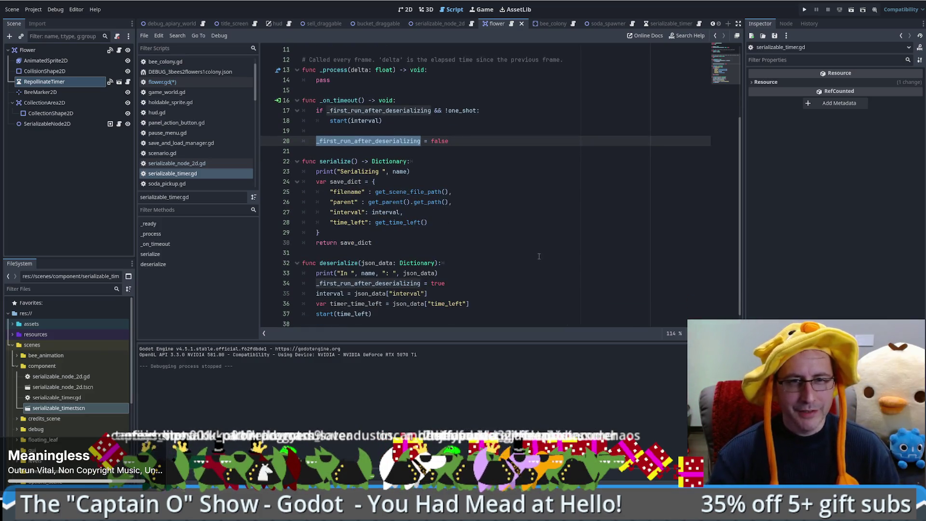
key("F5")
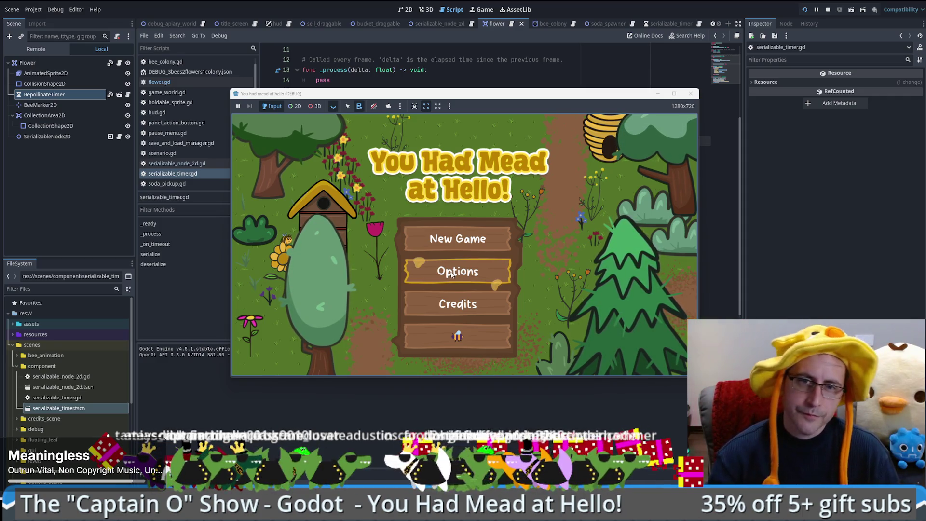
Start a new game, walk the farmer down-left and back, then save the game.
left_click(471, 333)
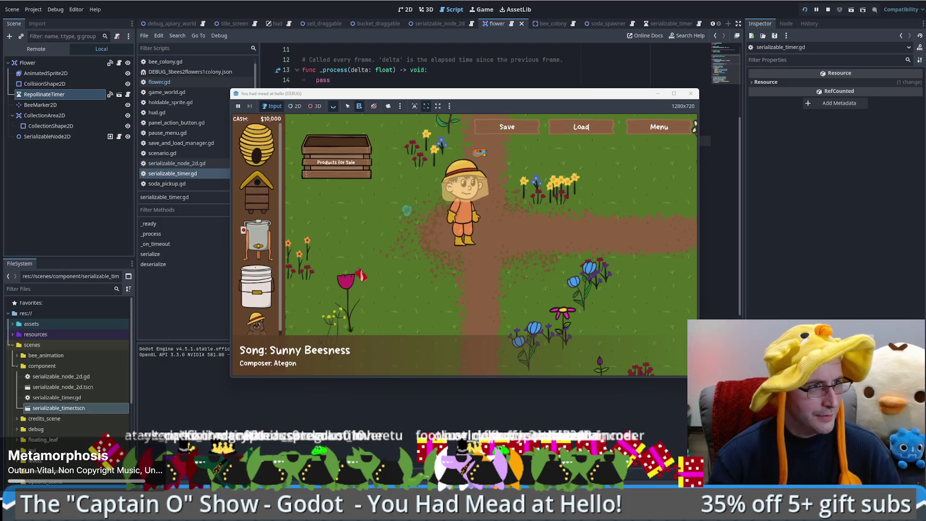
left_click(391, 230)
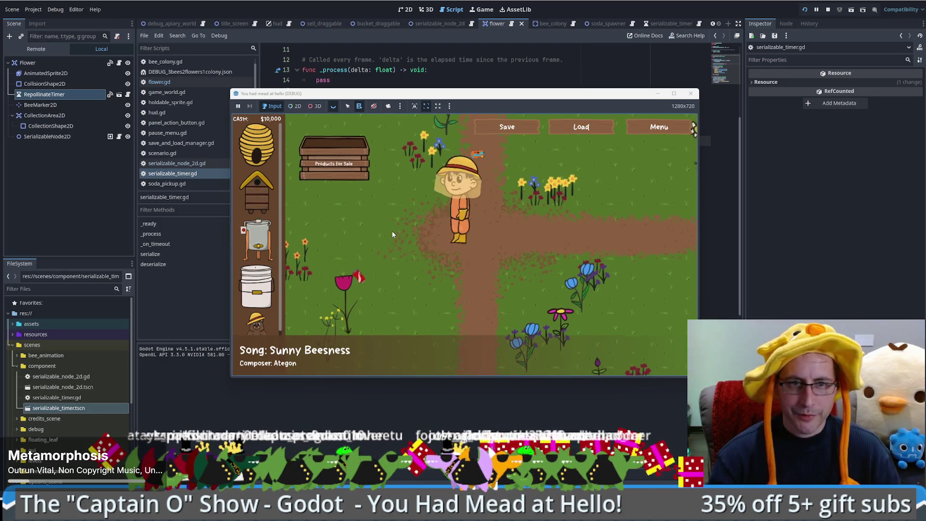
left_click(470, 232)
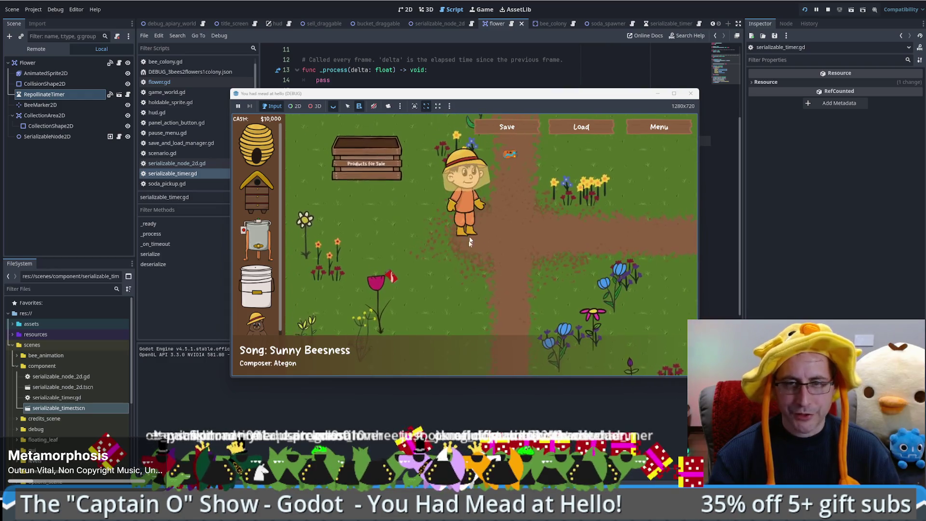
left_click(509, 130)
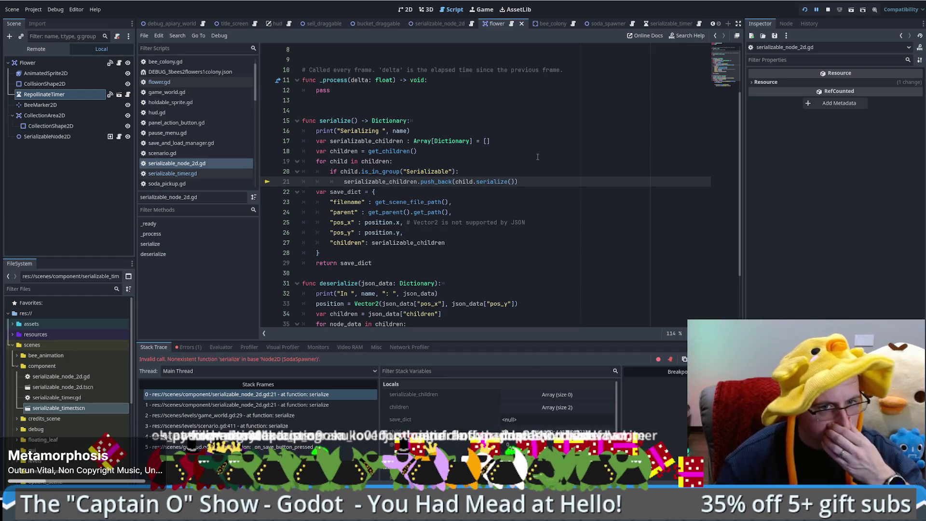
Stop debugging, inspect the failing serialize call on line 21, and switch to soda_spawner.gd.
key("F8")
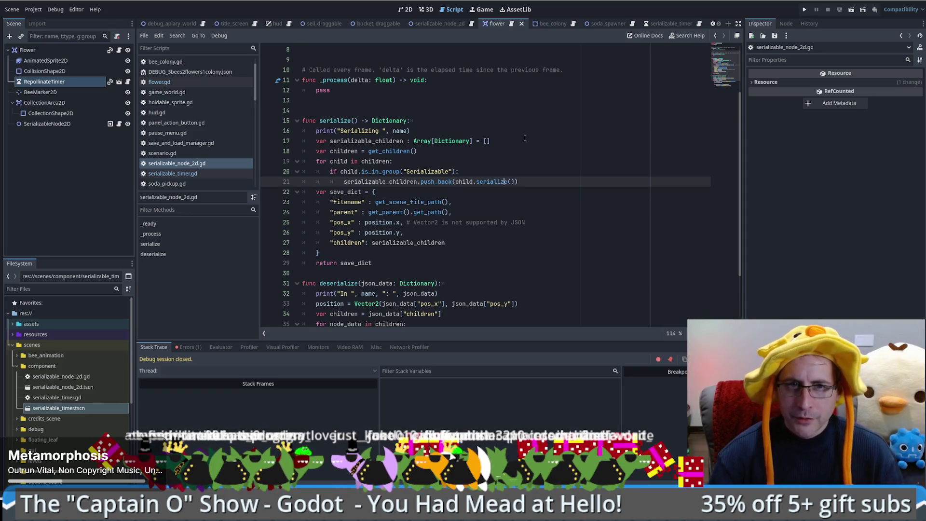
left_click(475, 185)
left_click(512, 181)
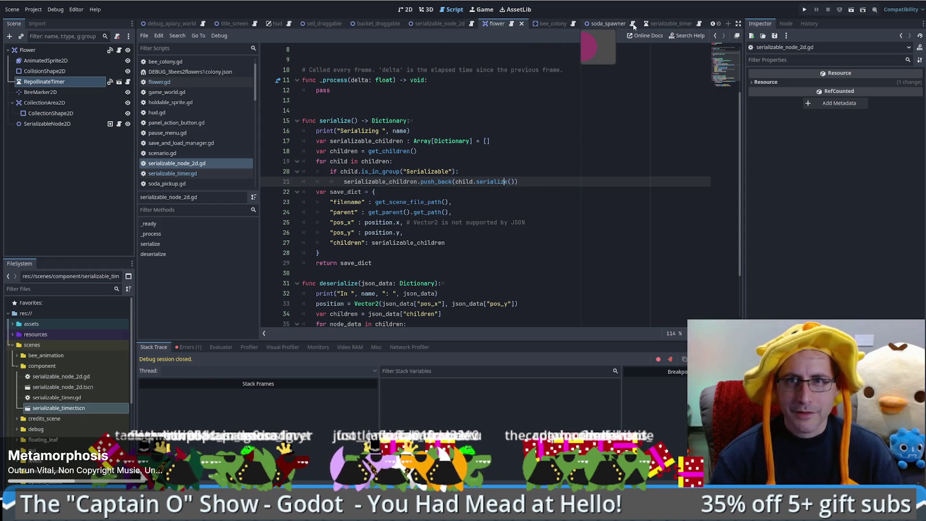
key("alt+Left")
left_click(438, 317)
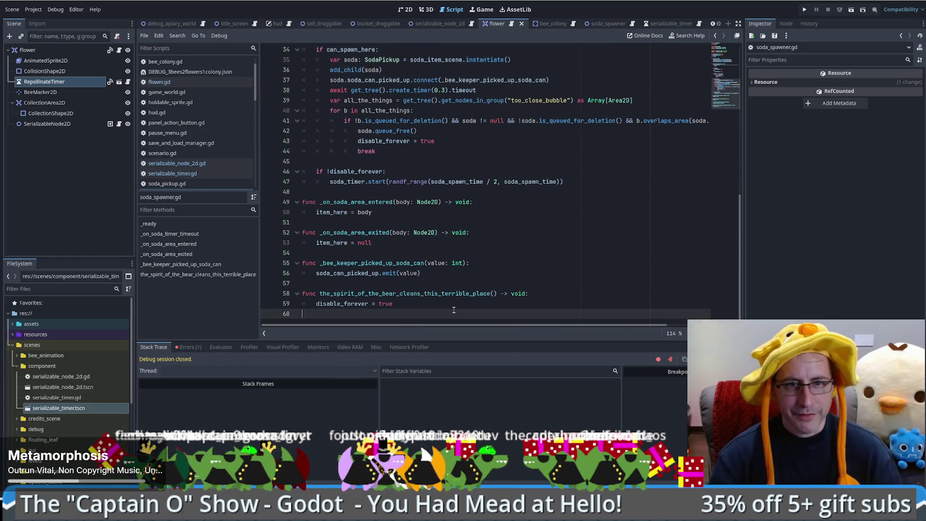
Paste serialize/deserialize at the end of soda_spawner.gd and remove flower-only save_dict entries.
key("Return")
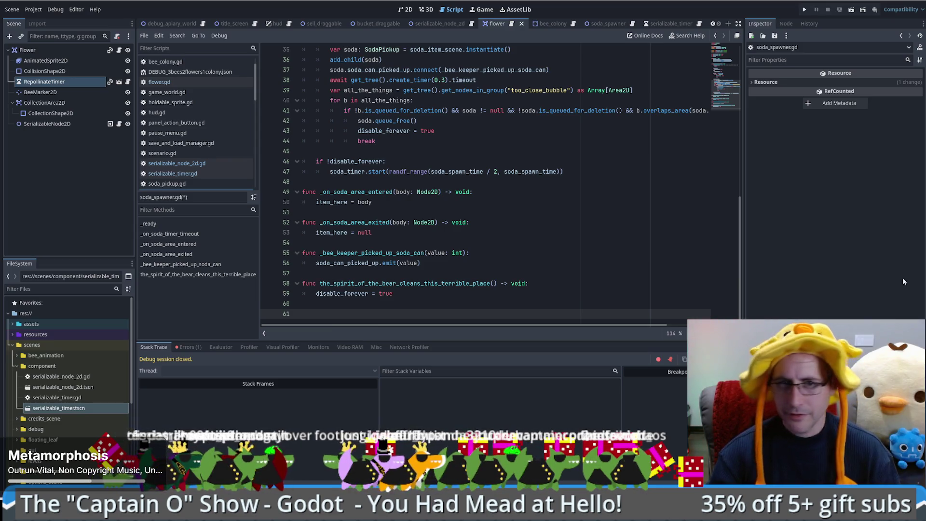
key("ctrl+End")
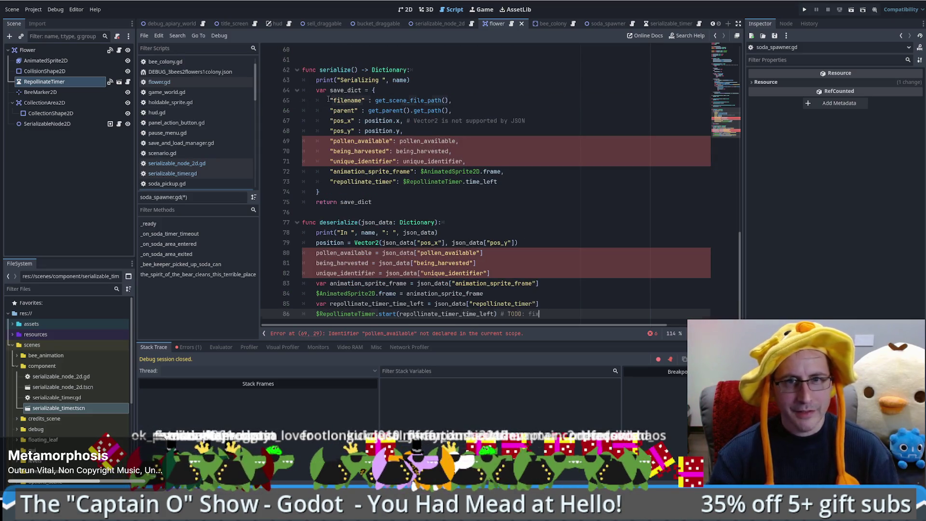
left_click_drag(328, 100, 591, 185)
key("BackSpace")
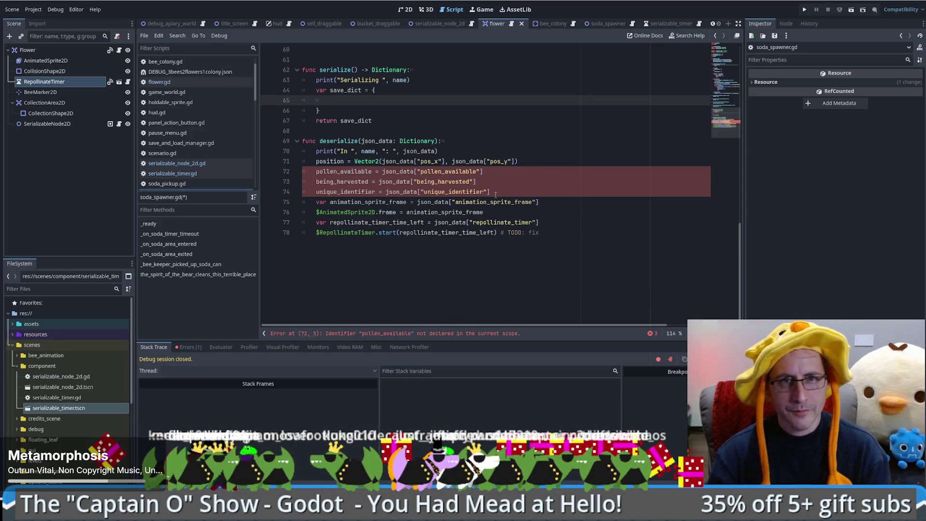
key("ctrl+z")
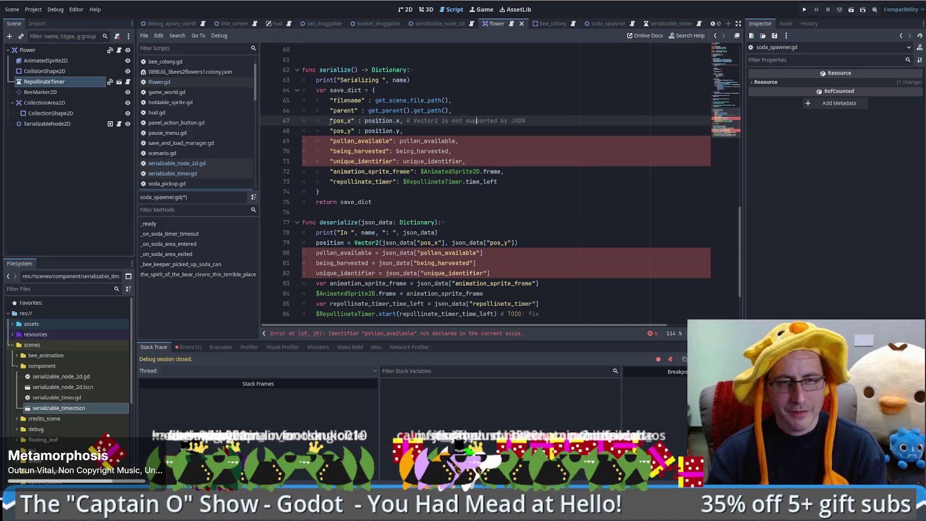
mouse_move(331, 141)
left_mouse_down()
mouse_move(554, 146)
mouse_move(573, 183)
left_mouse_up()
key("BackSpace")
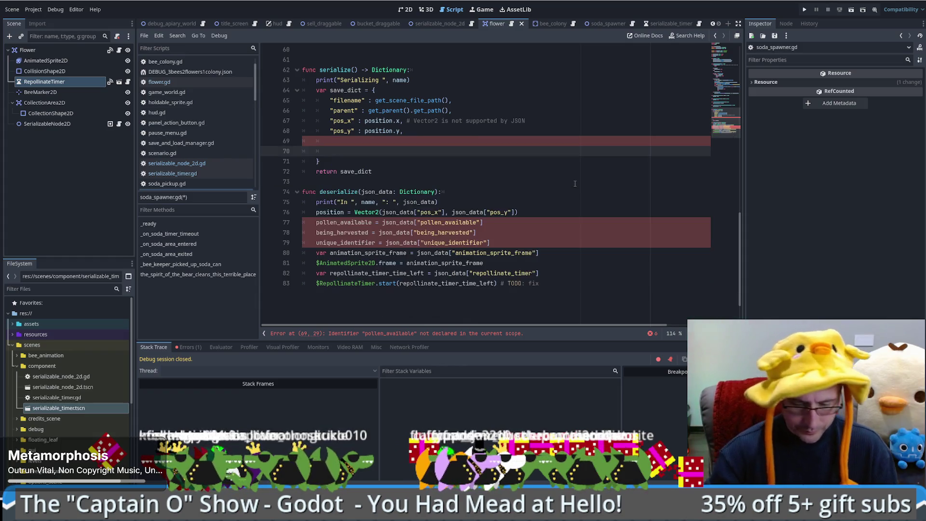
key("Return")
type("@")
key("BackSpace")
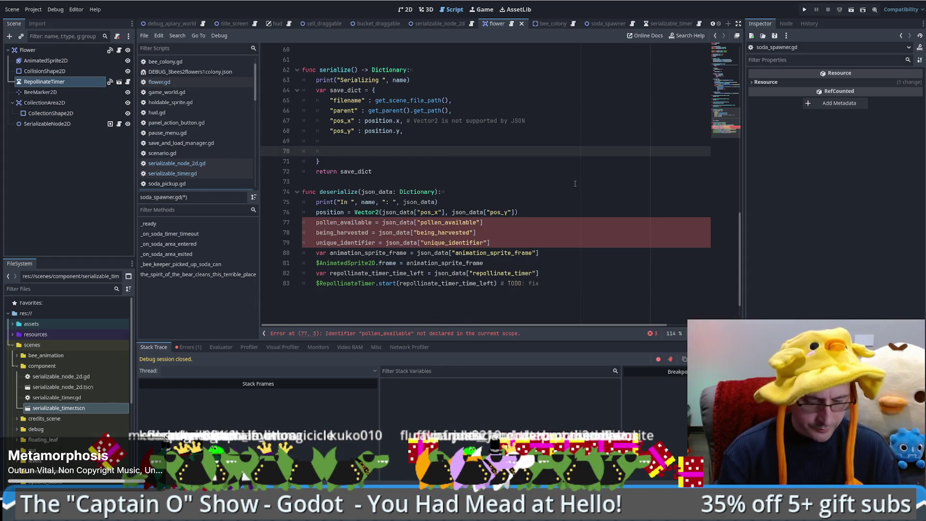
Delete the pollen, harvested and identifier loading lines and comment out the repollinate timer lines.
mouse_move(547, 213)
left_mouse_down()
mouse_move(544, 242)
mouse_move(550, 222)
mouse_move(556, 253)
mouse_move(558, 234)
left_mouse_up()
key("BackSpace")
key("BackSpace")
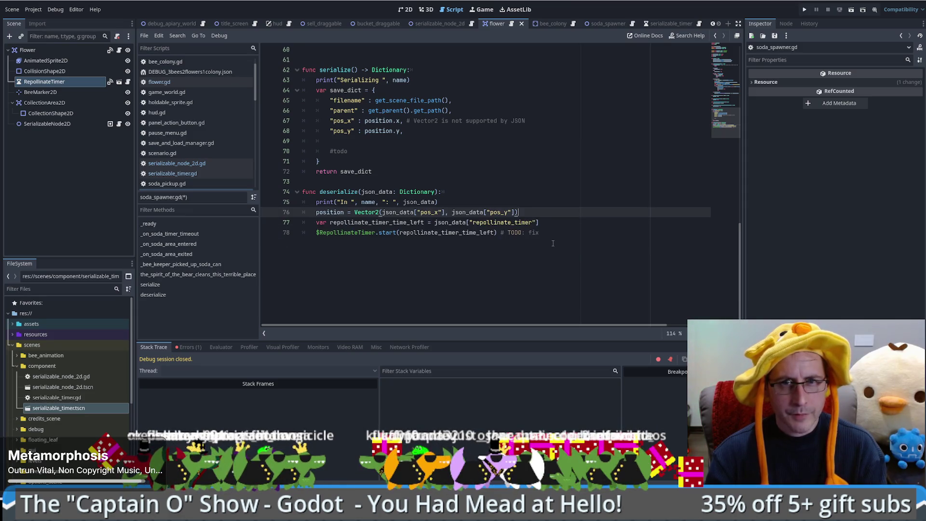
left_click_drag(316, 223, 581, 234)
key("ctrl+k")
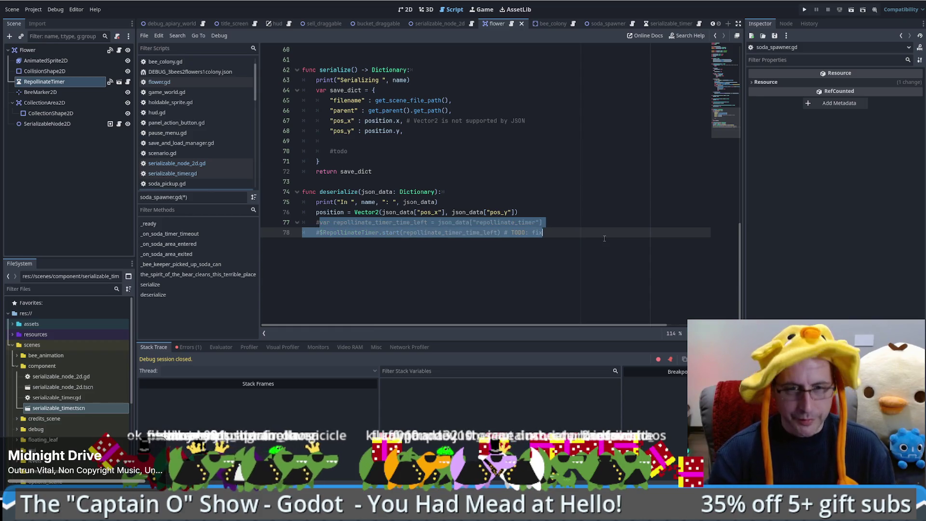
left_click_drag(500, 233, 543, 233)
key("BackSpace")
left_click(568, 226)
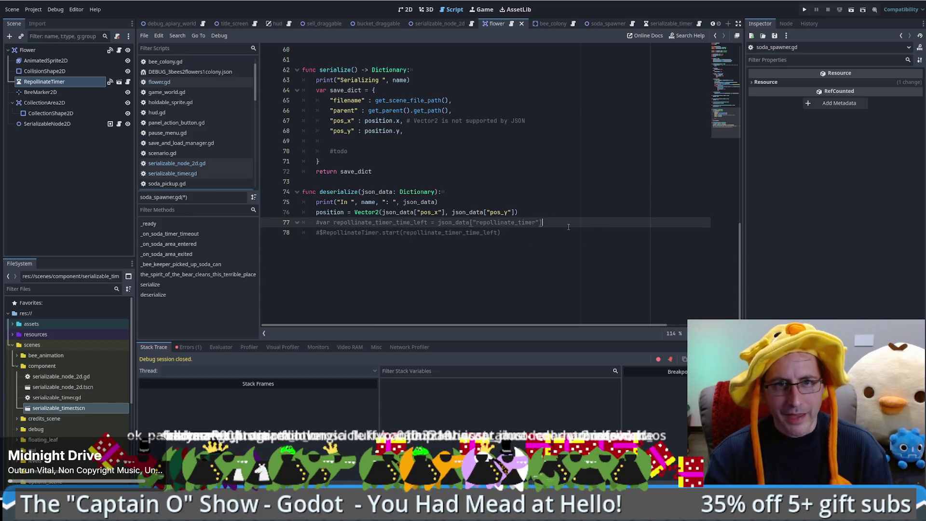
scroll(445, 242, "up", 6)
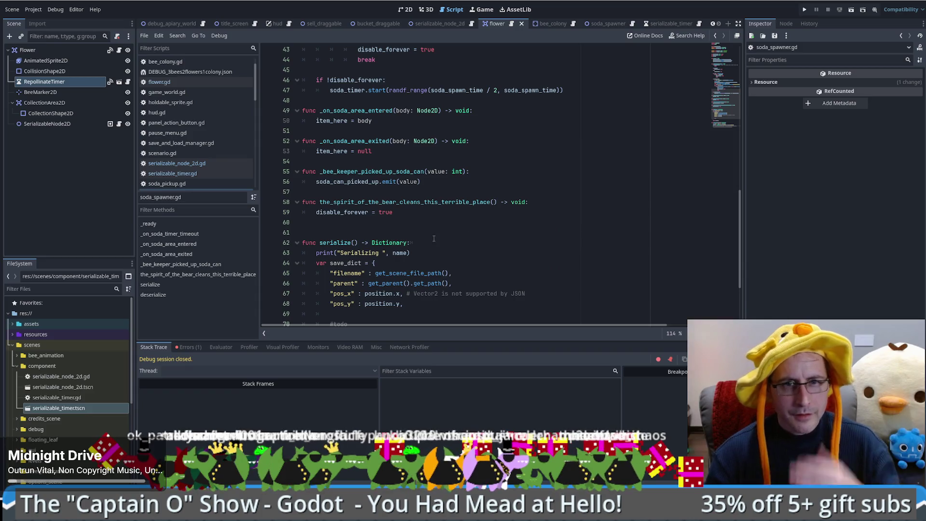
left_click(438, 222)
scroll(438, 139, "down", 3)
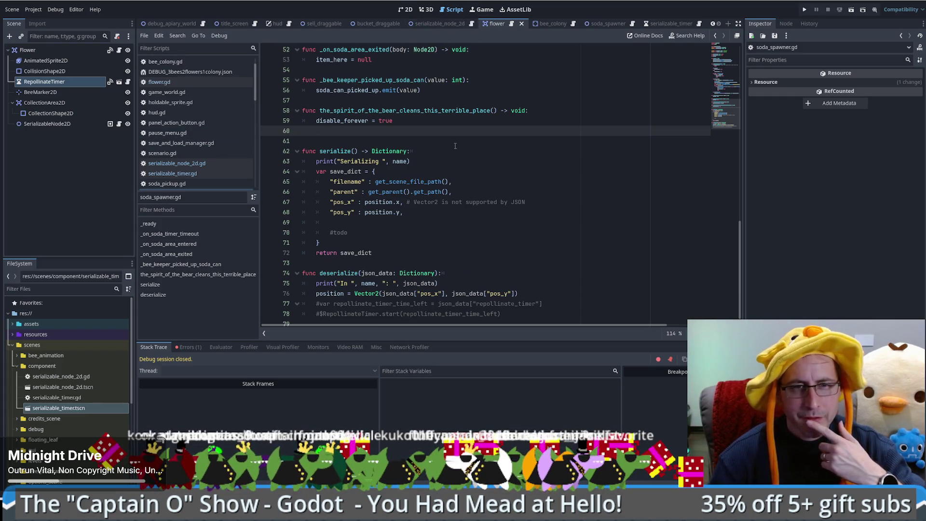
left_click(437, 159)
key("Up")
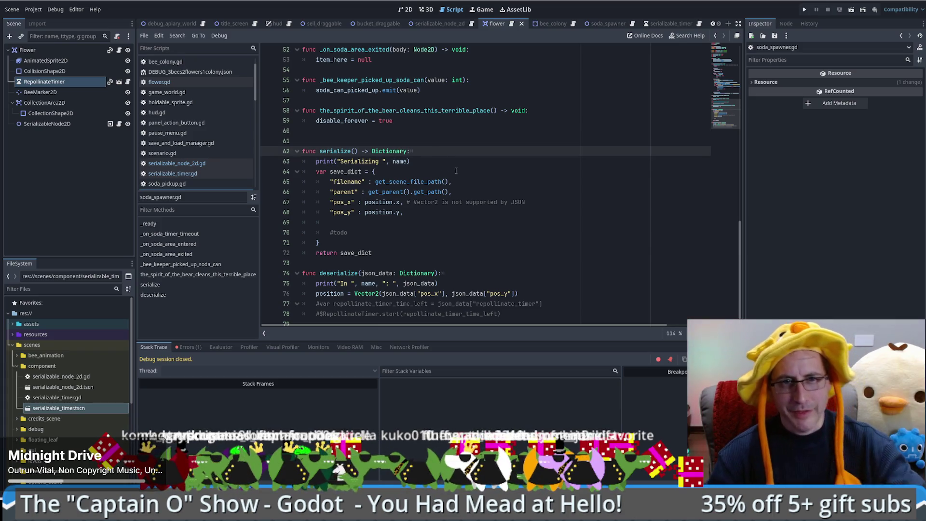
key("Return")
type("return")
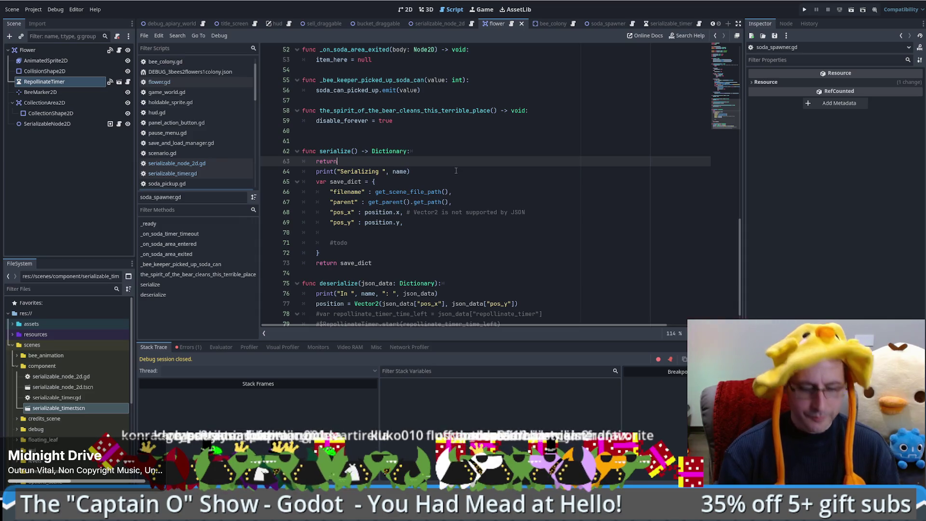
type("#skip for now")
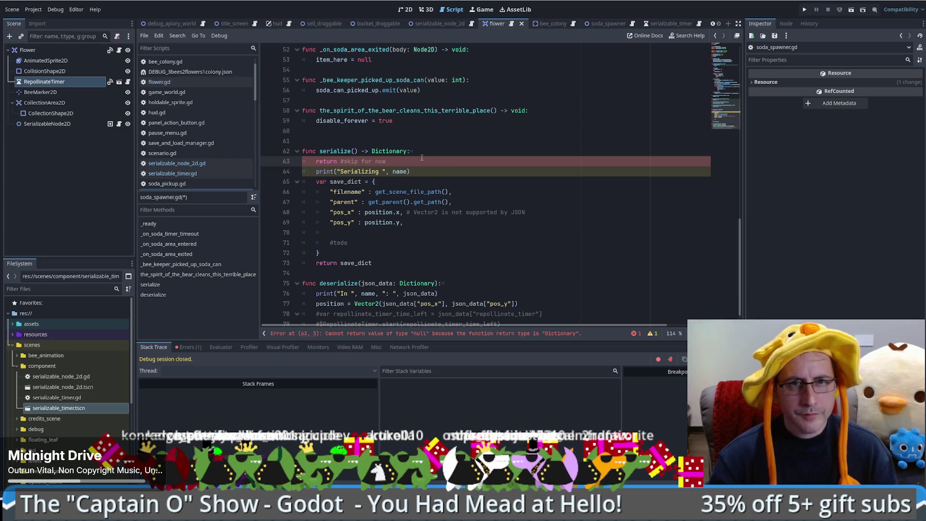
left_click_drag(390, 161, 436, 151)
key("Delete")
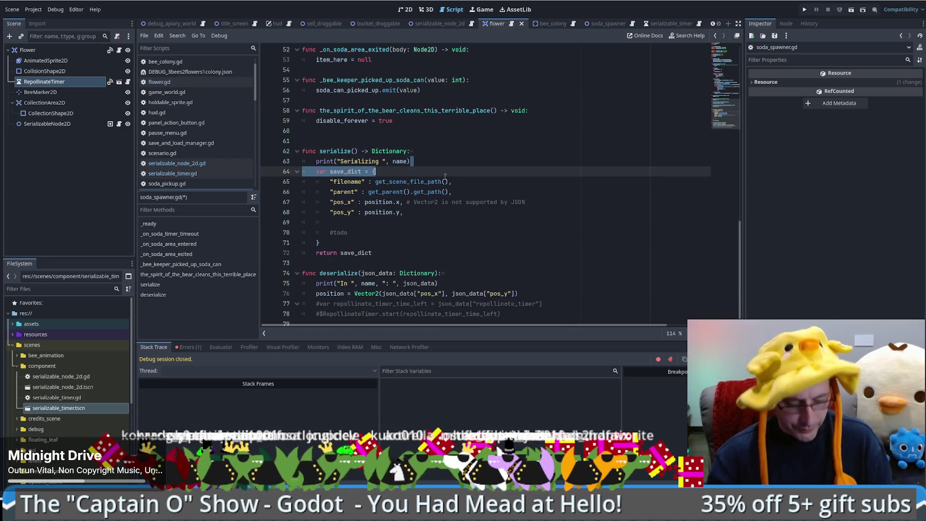
Run the bee game with F5, enter the farm, save, and check the serialization output log.
left_click(480, 9)
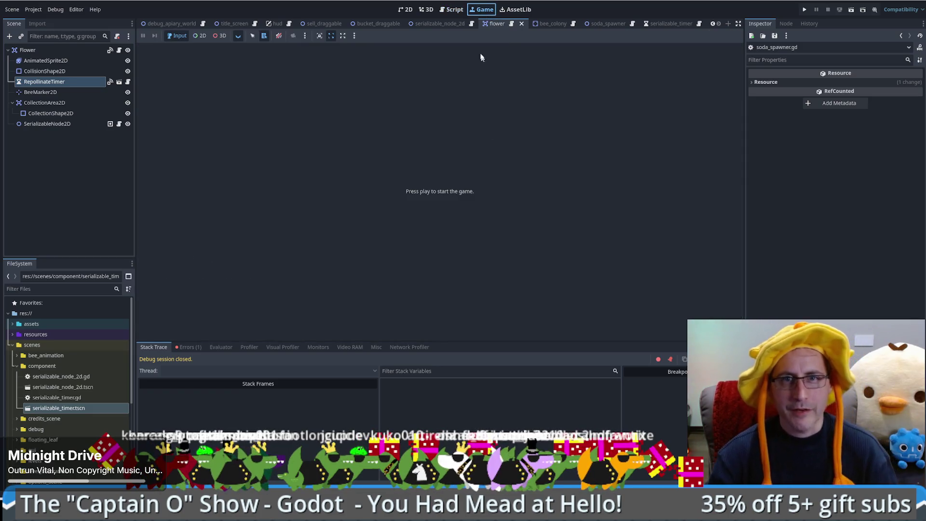
key("F5")
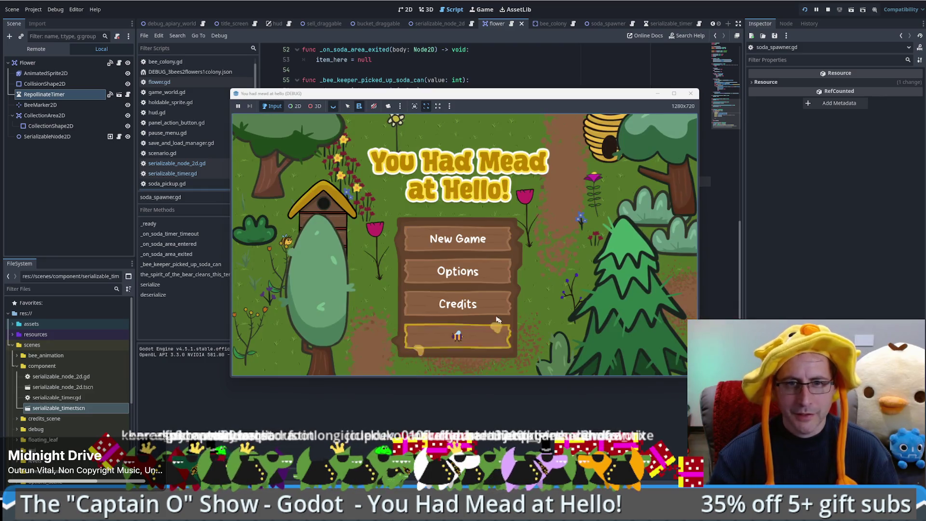
left_click(478, 337)
left_click(527, 132)
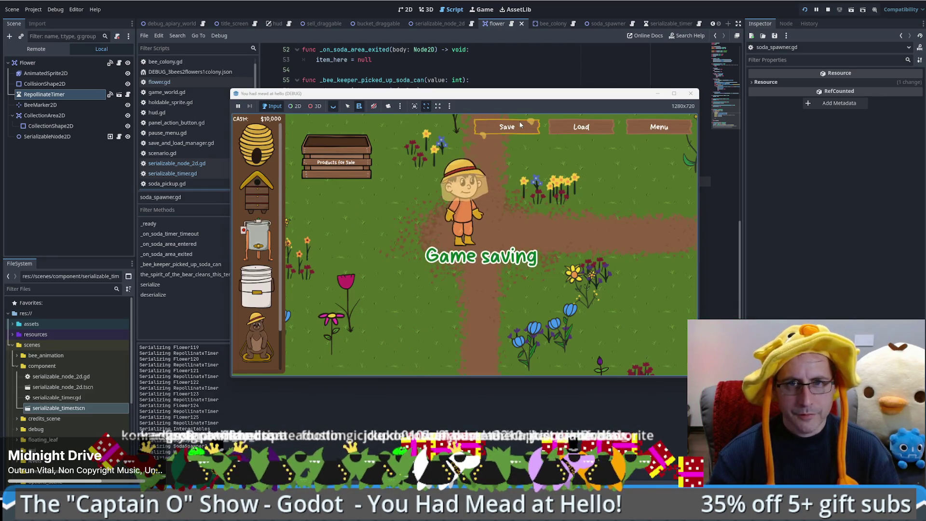
triple_click(232, 420)
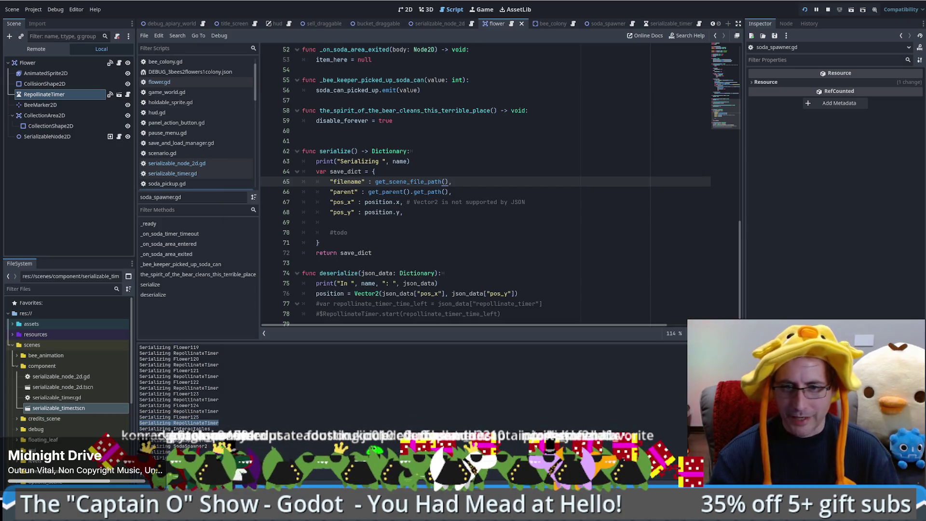
key("alt+Tab")
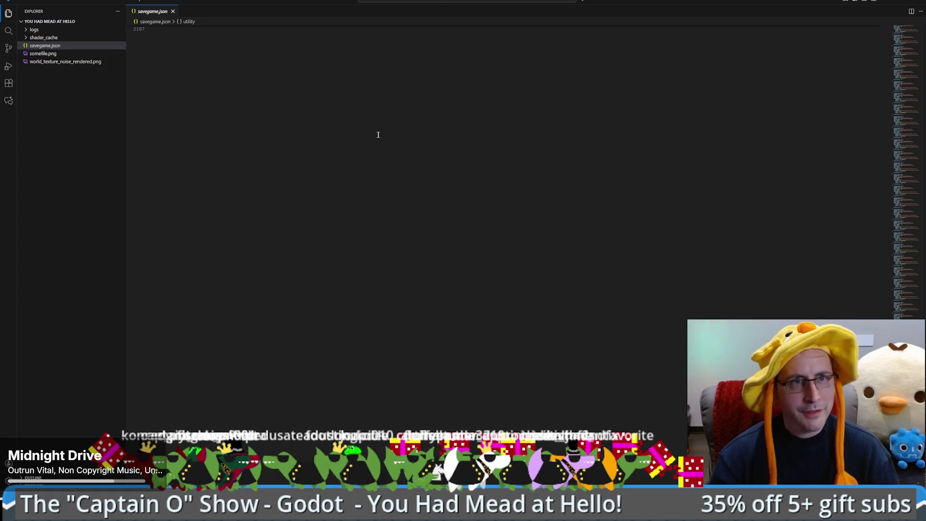
Bring the saved JSON into view and enlarge the text to inspect Flower7's repollinate_timer.
left_click(904, 78)
scroll(905, 76, "up", 15)
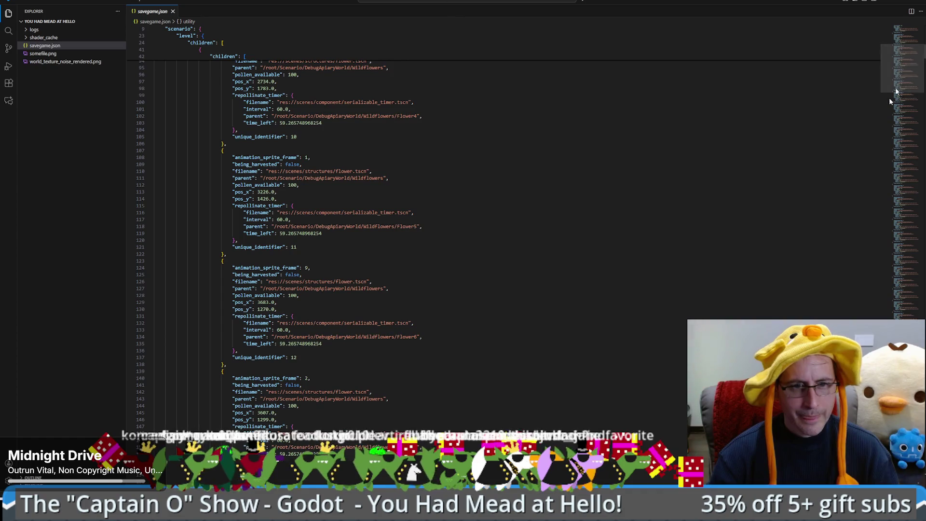
scroll(277, 271, "down", 10)
left_click(451, 230)
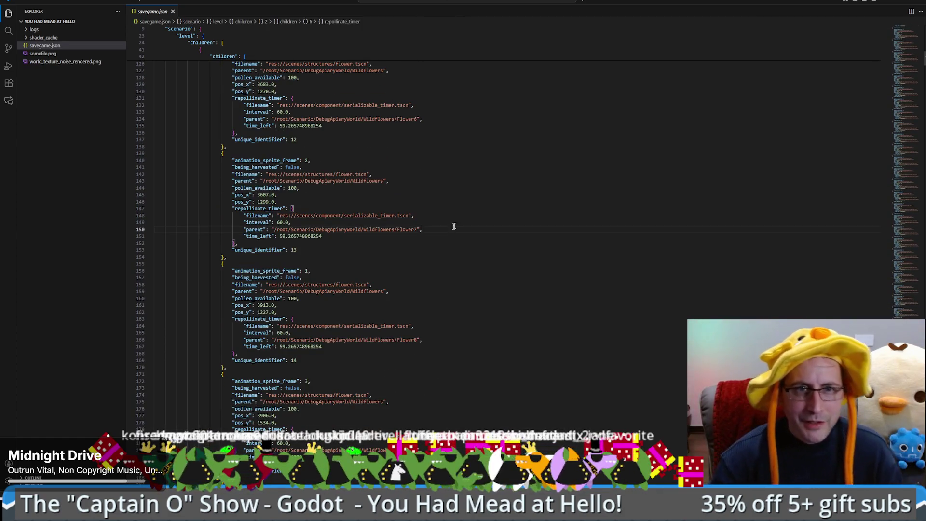
key("ctrl+equal")
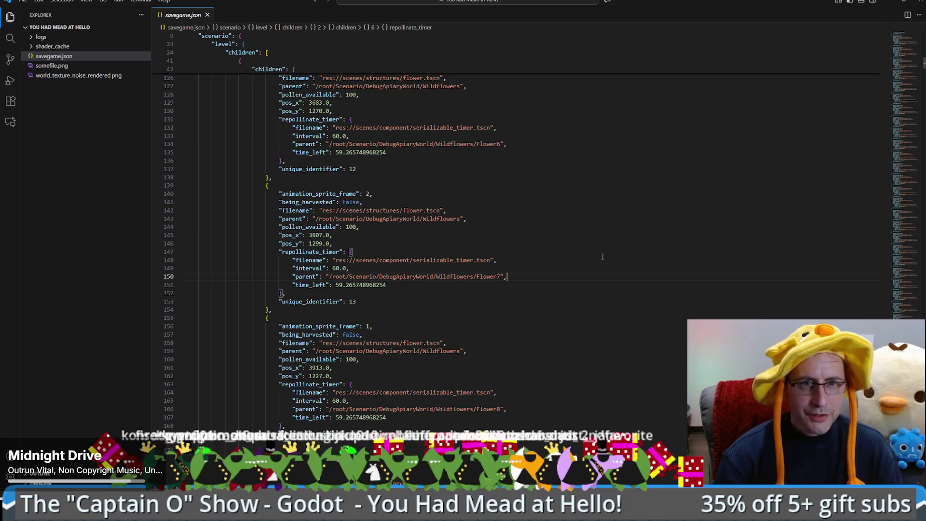
scroll(593, 259, "down", 2)
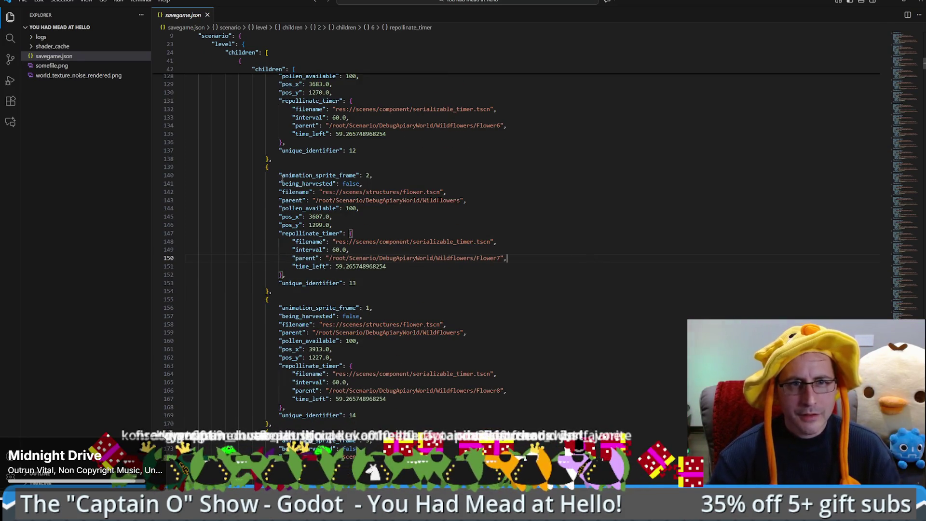
Try selecting a flower entry's fields from animation_sprite_frame through unique_identifier, then clear the selection.
left_click(279, 175)
left_click(421, 284, "shift")
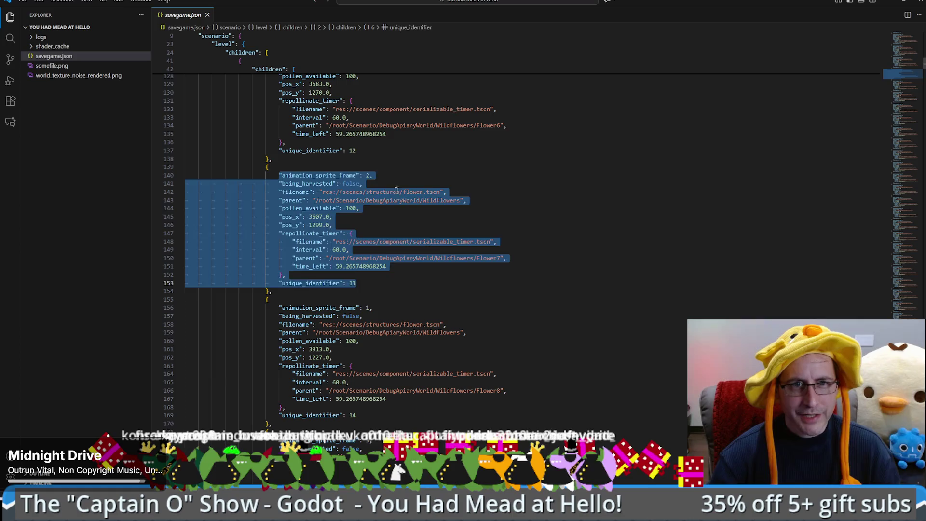
left_click(279, 175)
left_click(382, 178, "shift")
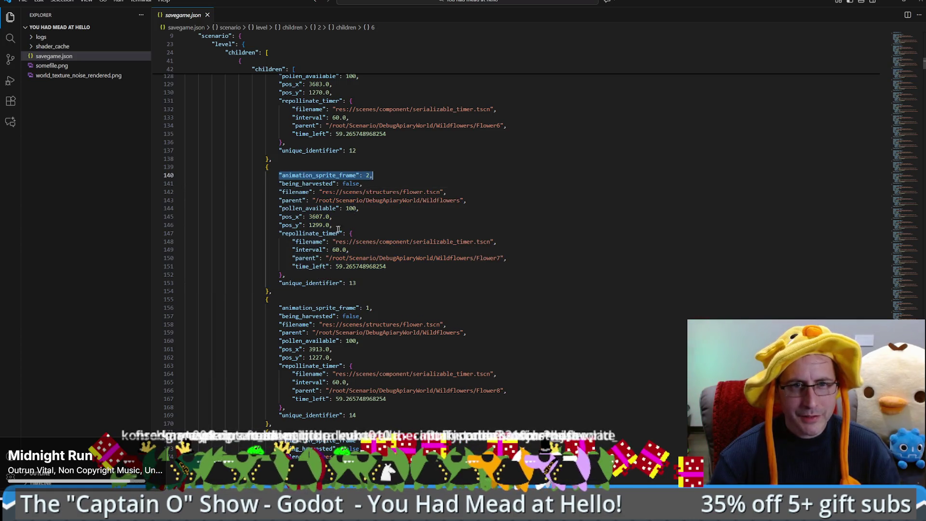
left_click_drag(279, 233, 314, 281)
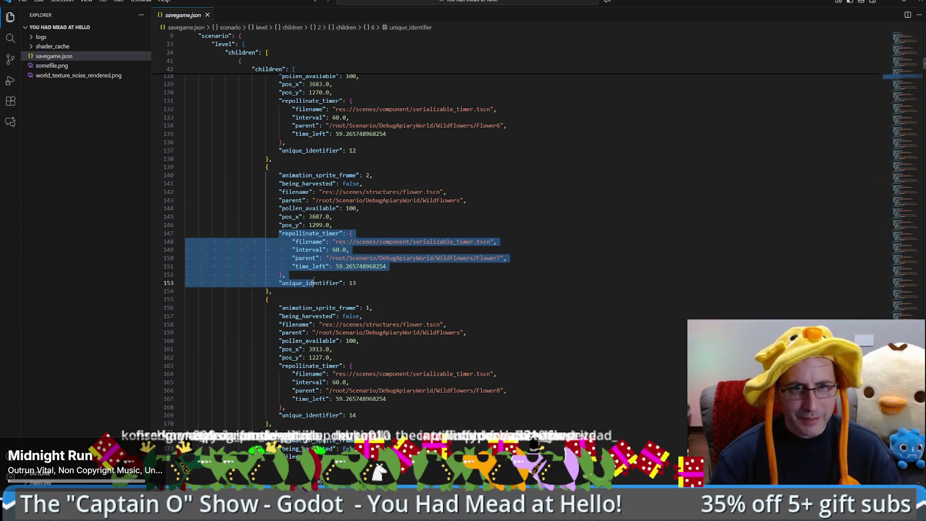
left_click(352, 233)
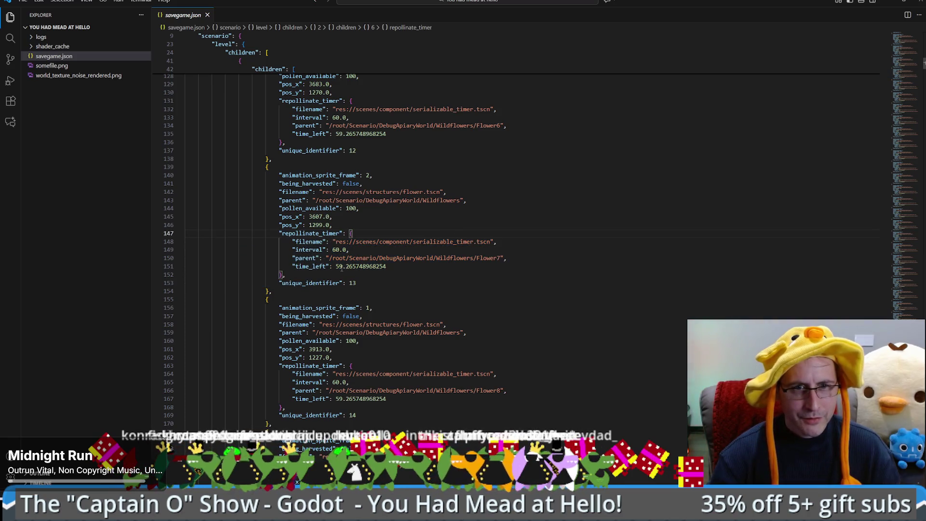
scroll(336, 265, "up", 15)
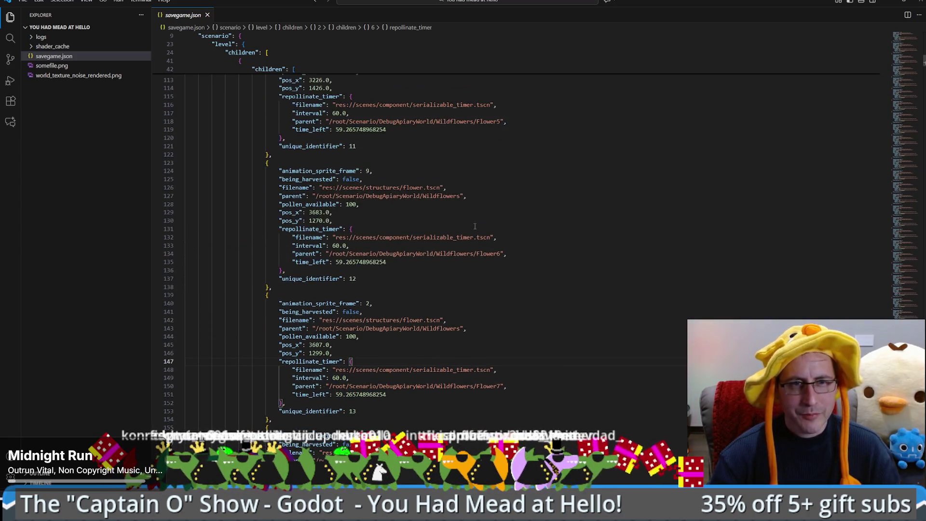
scroll(535, 316, "up", 20)
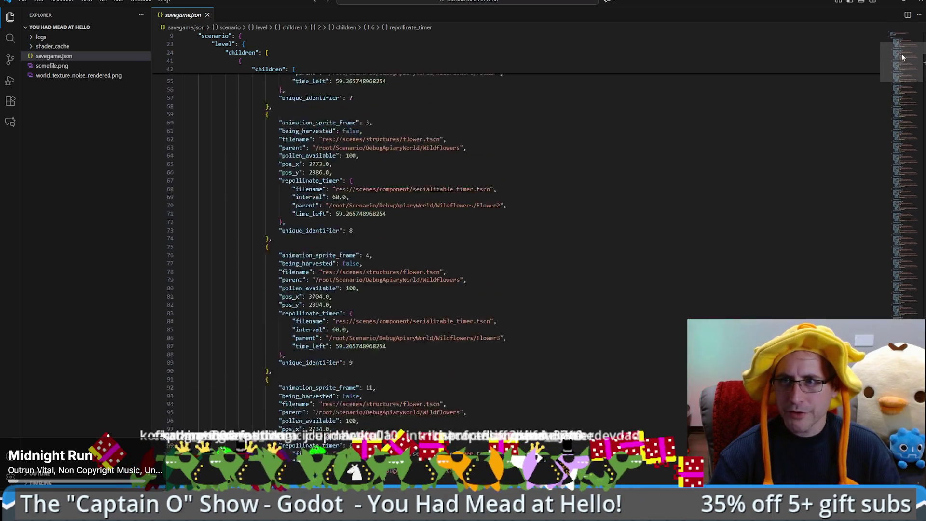
scroll(522, 333, "down", 5)
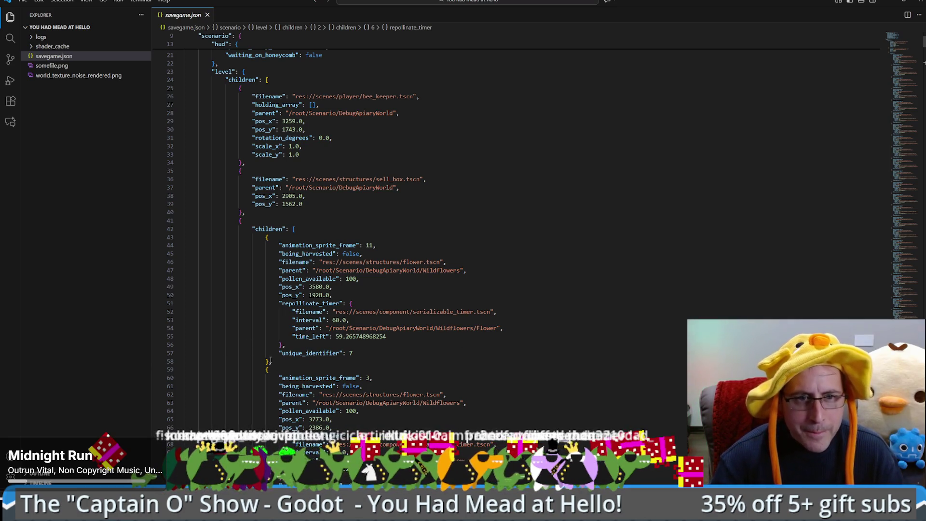
Jump to the end of the flower list and delete the entries ending at line 2058.
left_click_drag(909, 51, 909, 193)
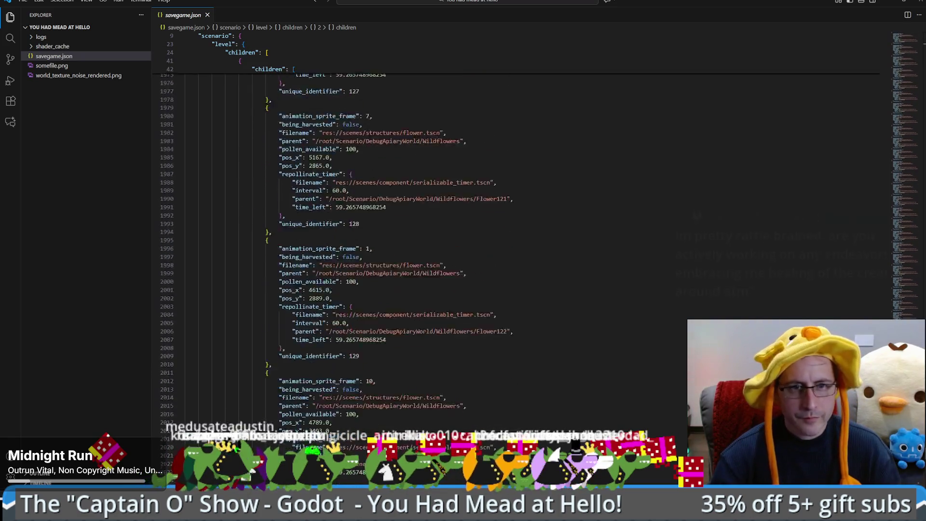
scroll(530, 237, "down", 20)
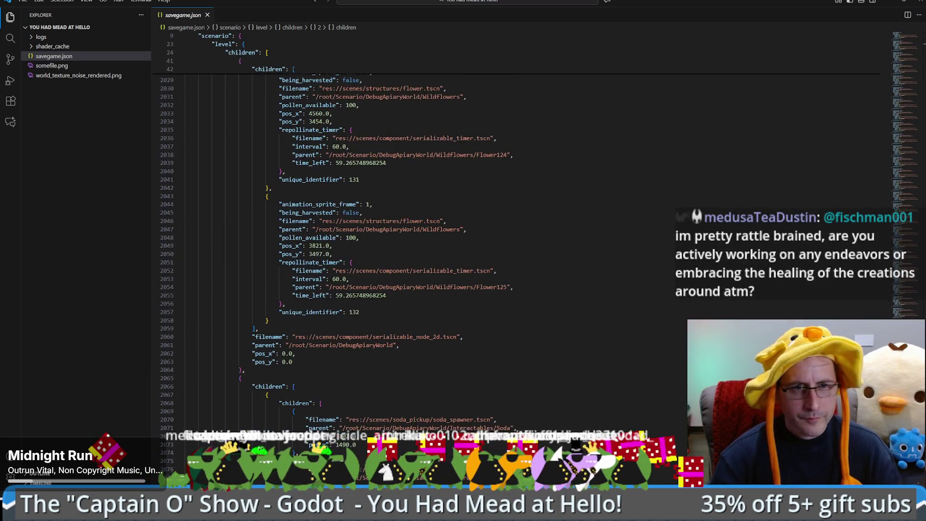
double_click(282, 325)
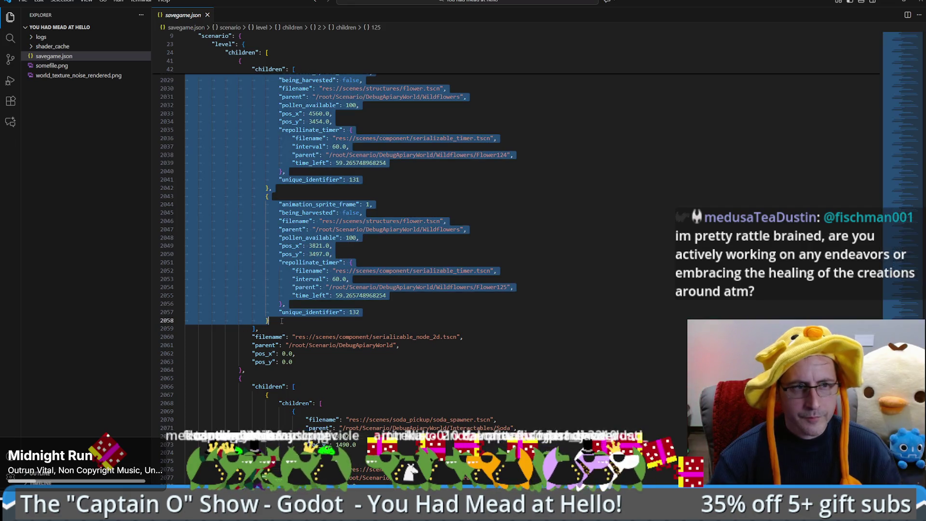
key("Delete")
Set the remaining flower's time_left value to 10.0.
scroll(388, 289, "up", 5)
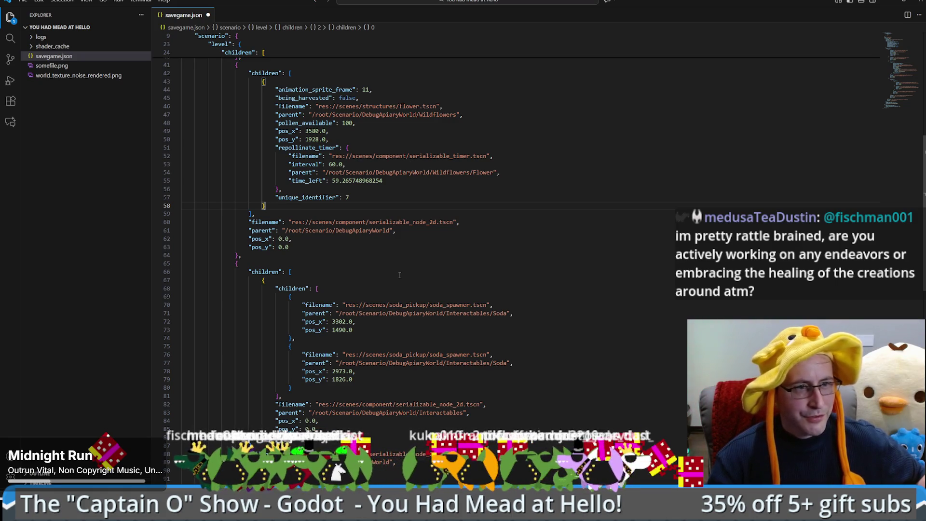
left_click(415, 268)
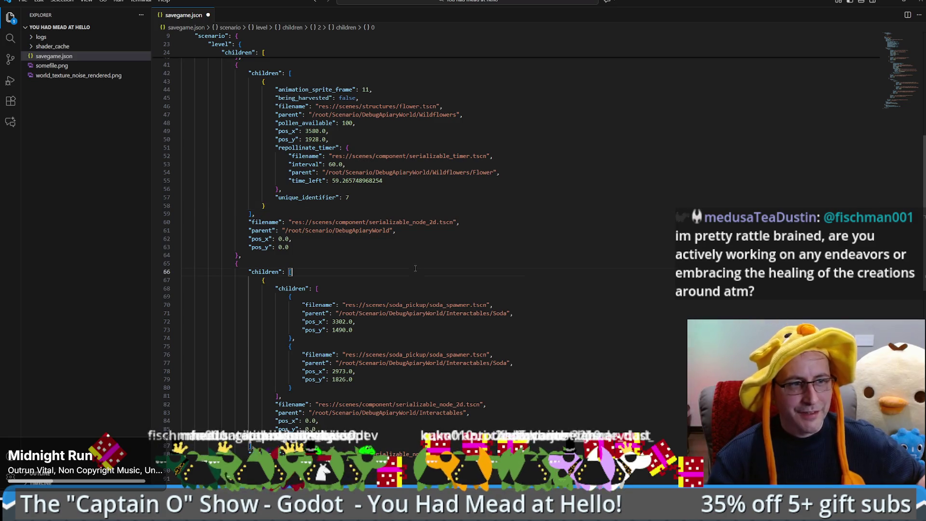
scroll(425, 245, "up", 3)
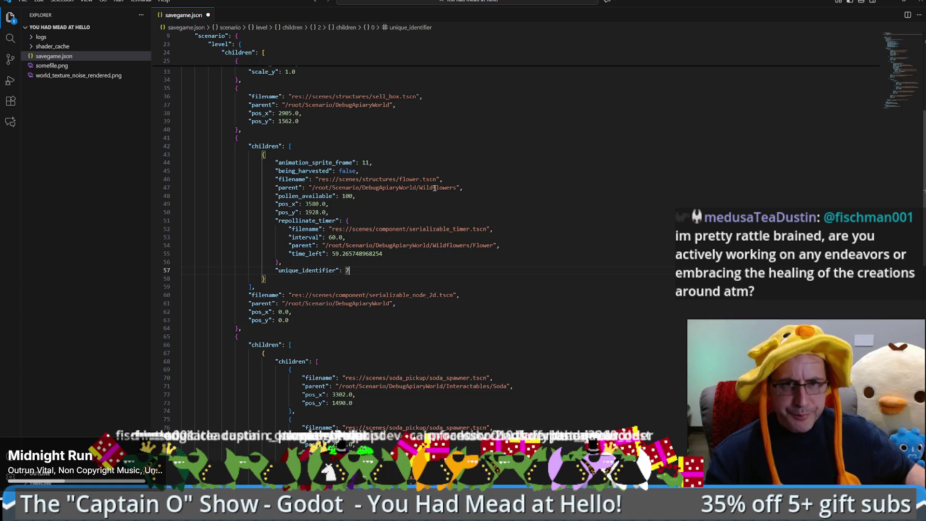
mouse_move(332, 254)
left_mouse_down()
mouse_move(184, 253)
mouse_move(395, 252)
left_mouse_up()
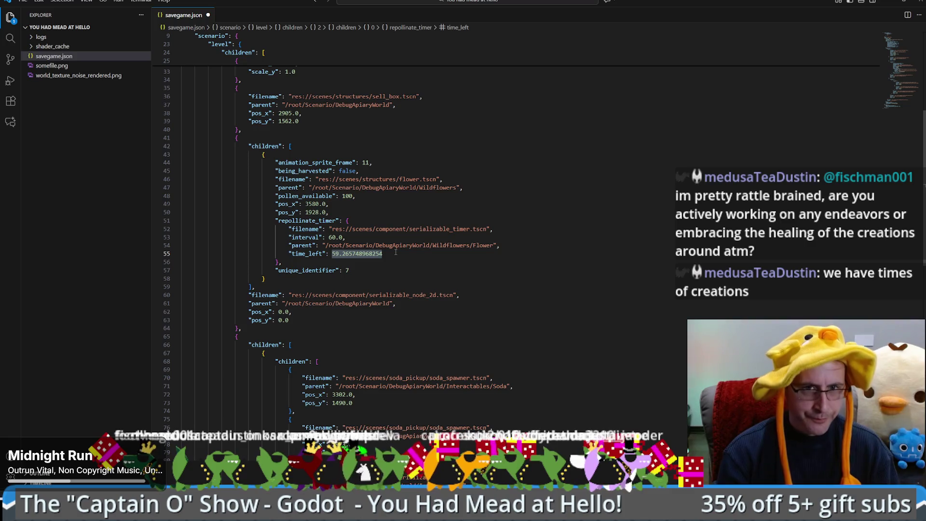
type("10")
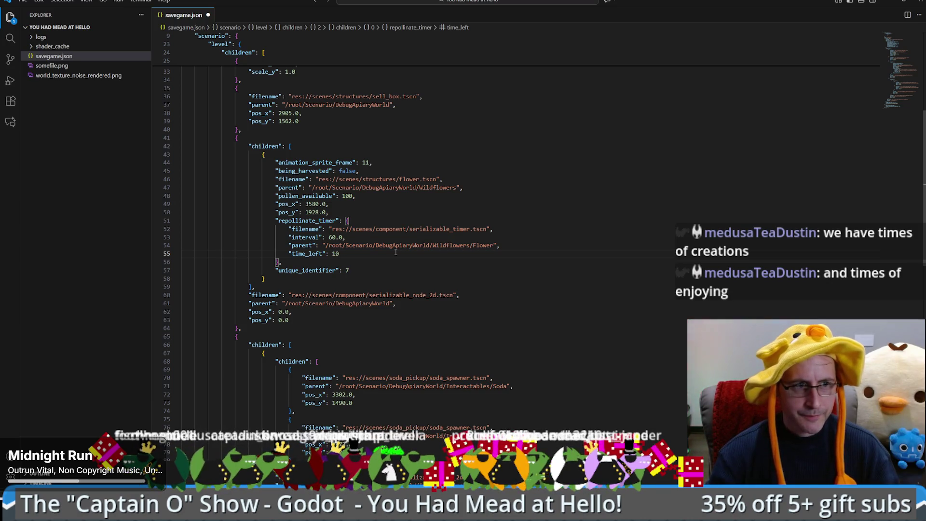
type(".0")
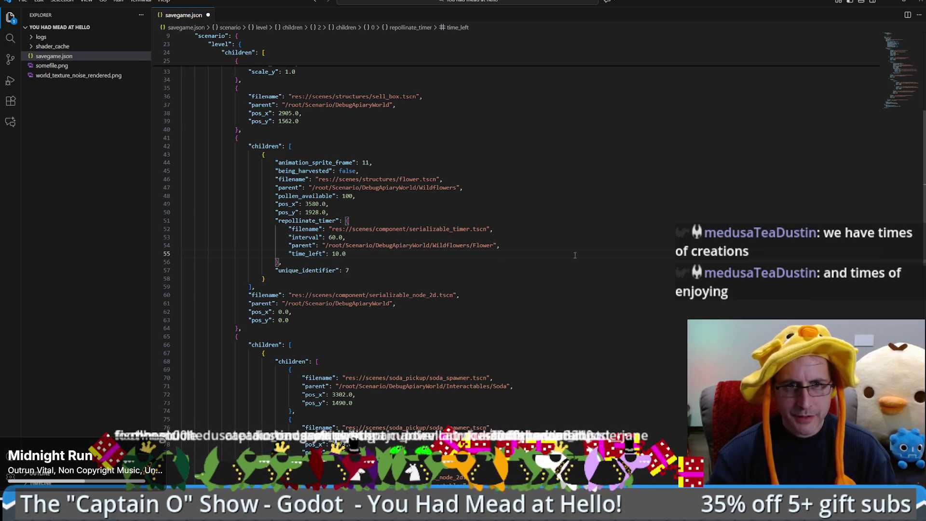
Set pollen_available to 0, save savegame.json with Ctrl+S, and return to Godot.
double_click(348, 197)
type("0")
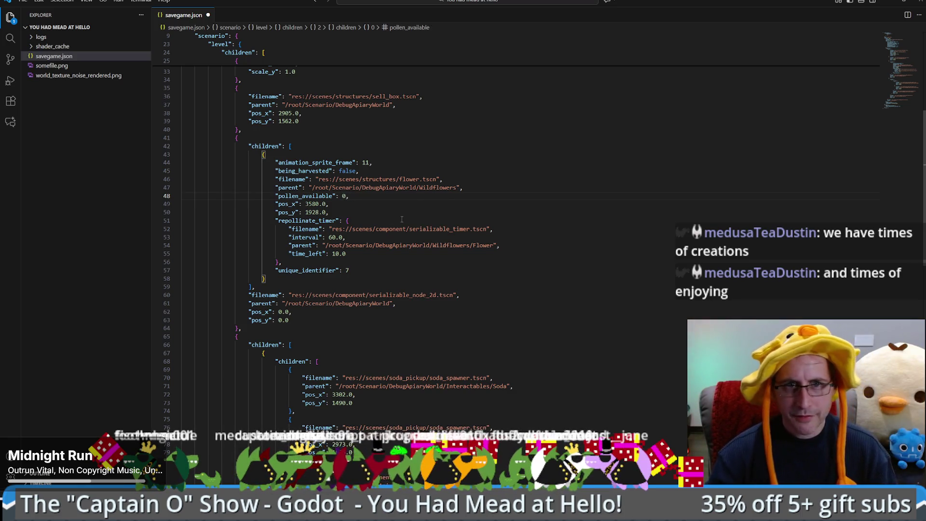
left_click(410, 229)
left_click(375, 215)
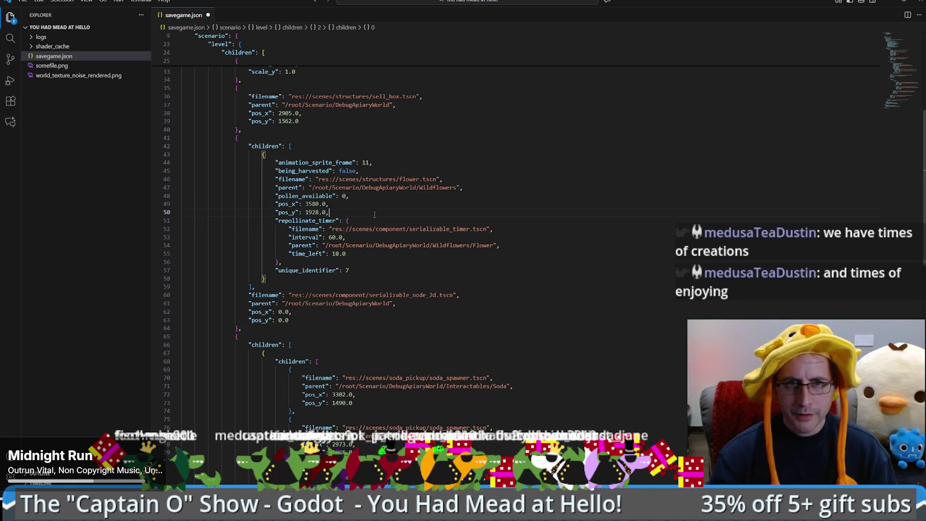
left_click_drag(331, 253, 369, 253)
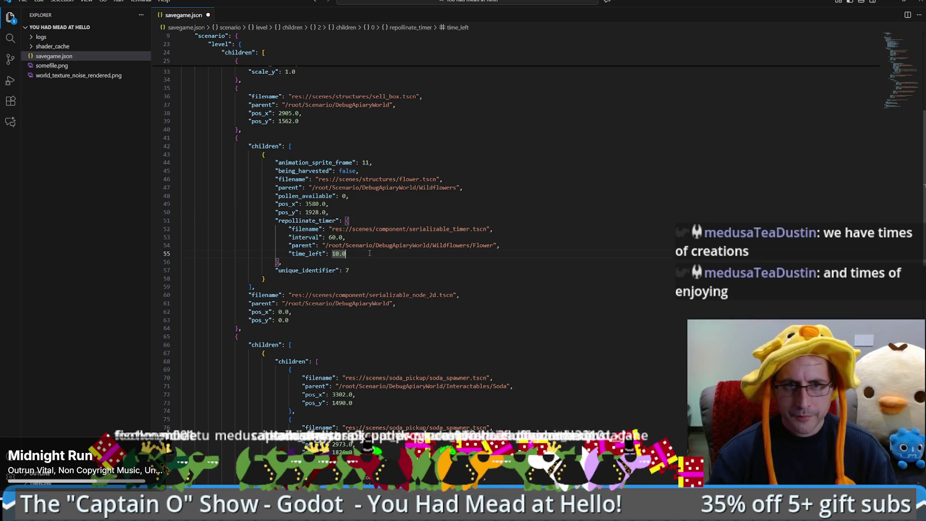
key("ctrl+s")
key("Down")
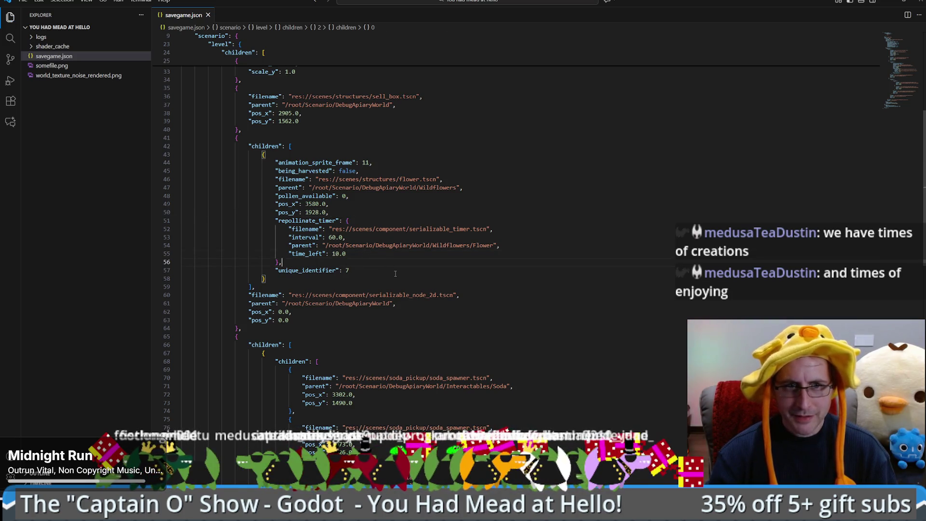
left_click(888, 3)
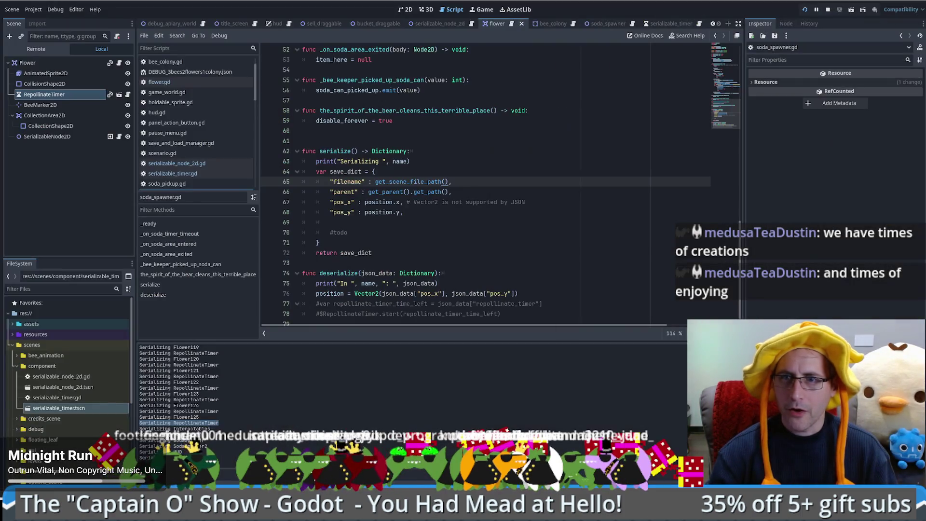
Run the bee game and start a new game.
left_click(826, 13)
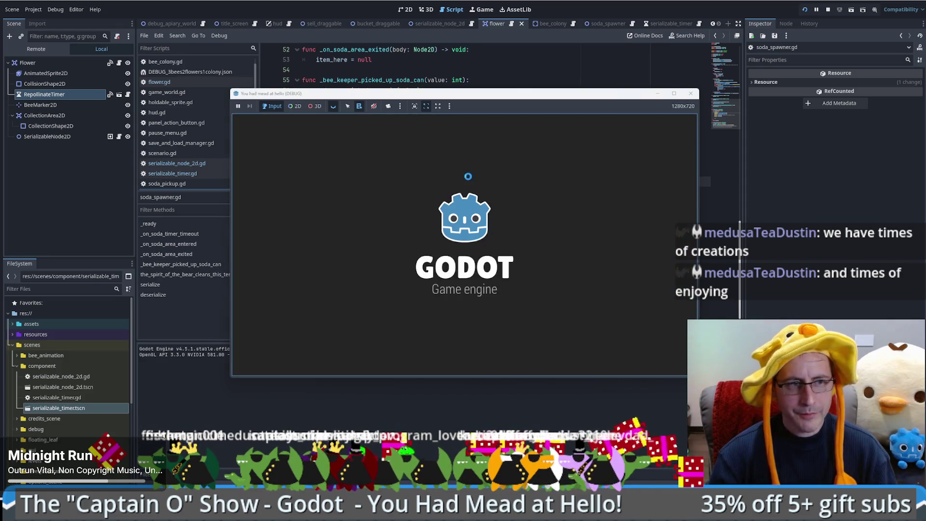
left_click(472, 238)
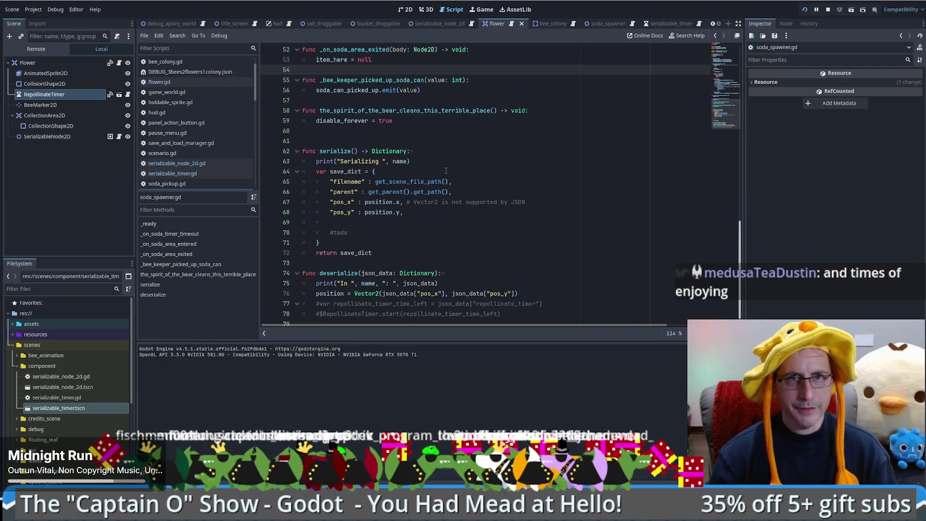
scroll(480, 167, "down", 1)
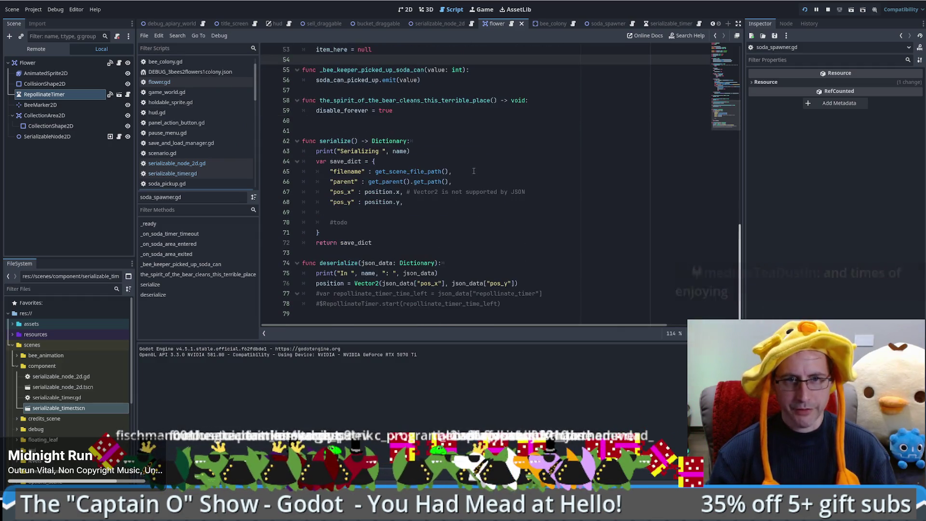
Add breakpoints in flower.gd on the timer_data line 62 and the line 26 harvest check.
key("alt+Left")
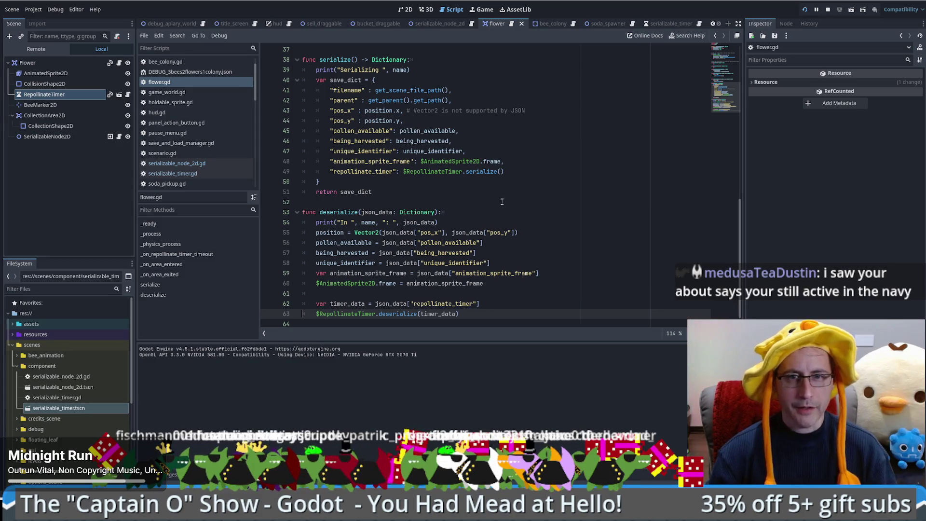
scroll(504, 207, "down", 1)
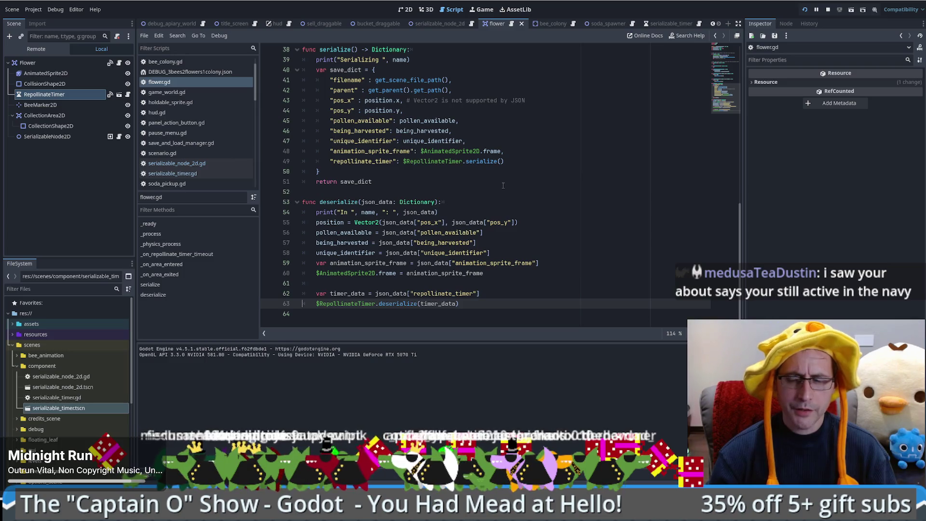
scroll(520, 228, "up", 6)
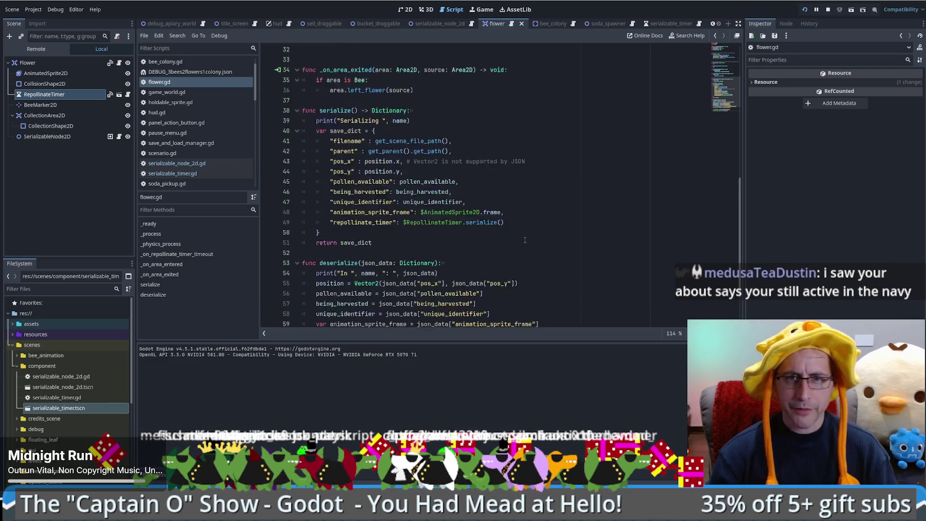
scroll(522, 242, "down", 6)
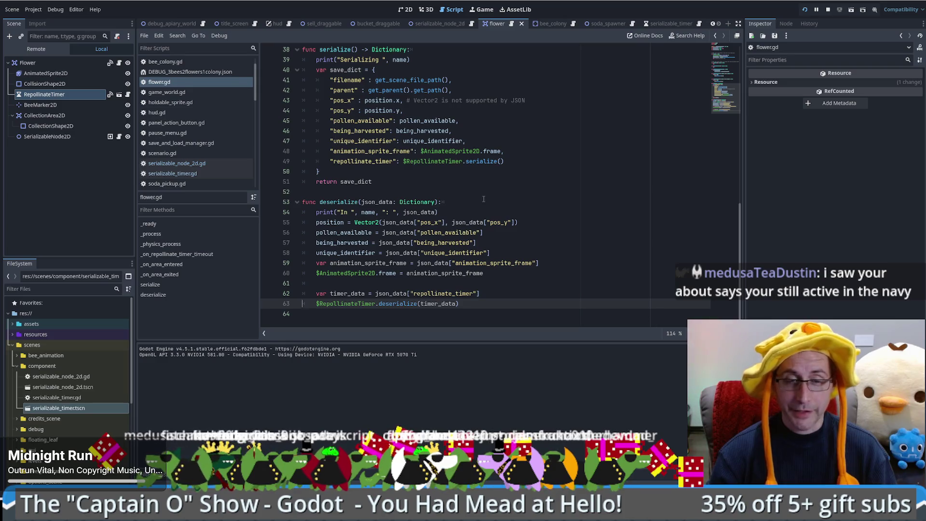
left_click(268, 293)
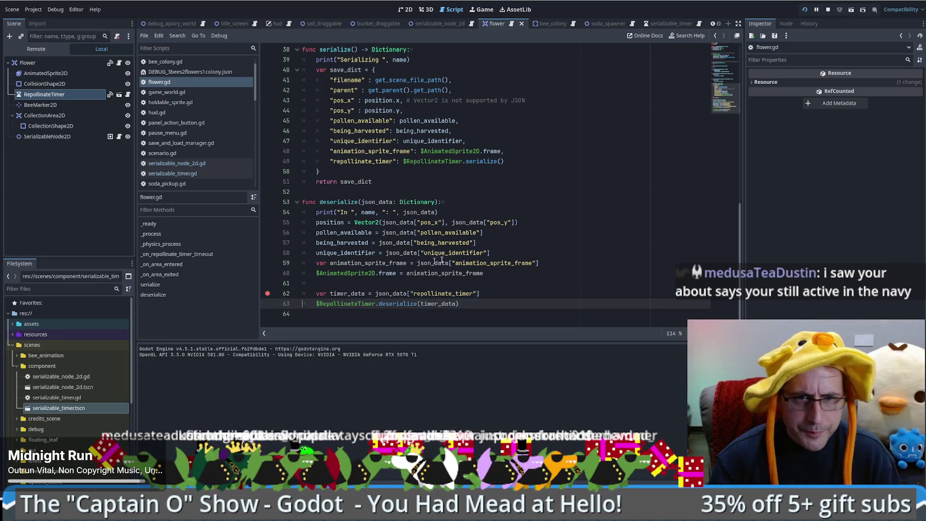
scroll(480, 183, "up", 10)
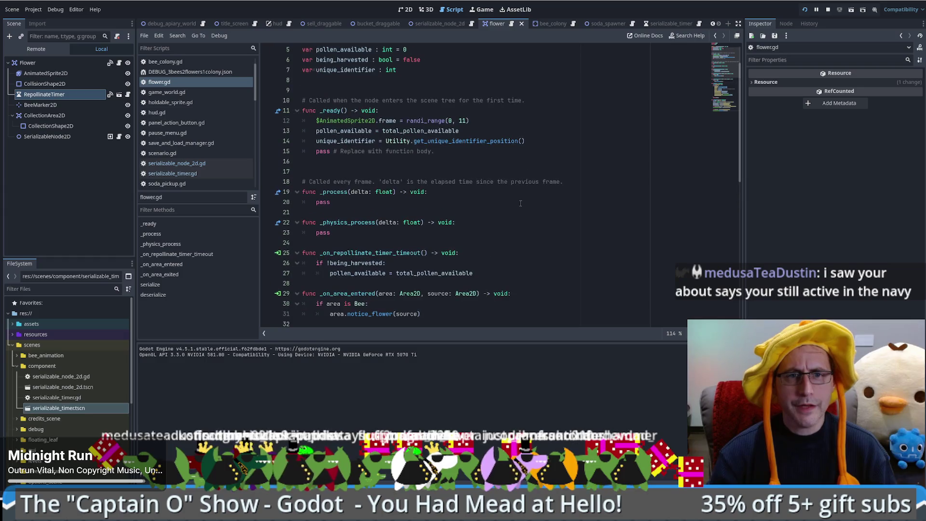
scroll(511, 200, "down", 2)
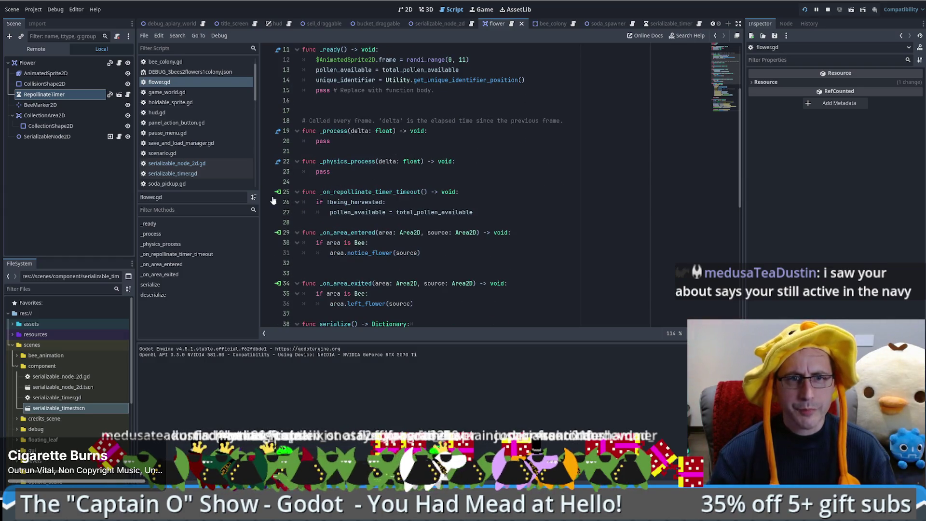
left_click(268, 204, "shift")
left_click(489, 193)
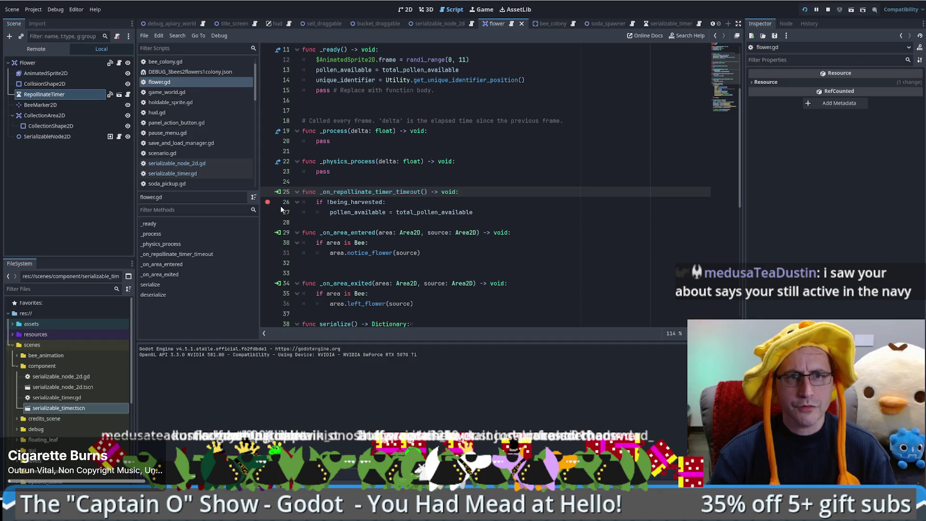
left_click(435, 204)
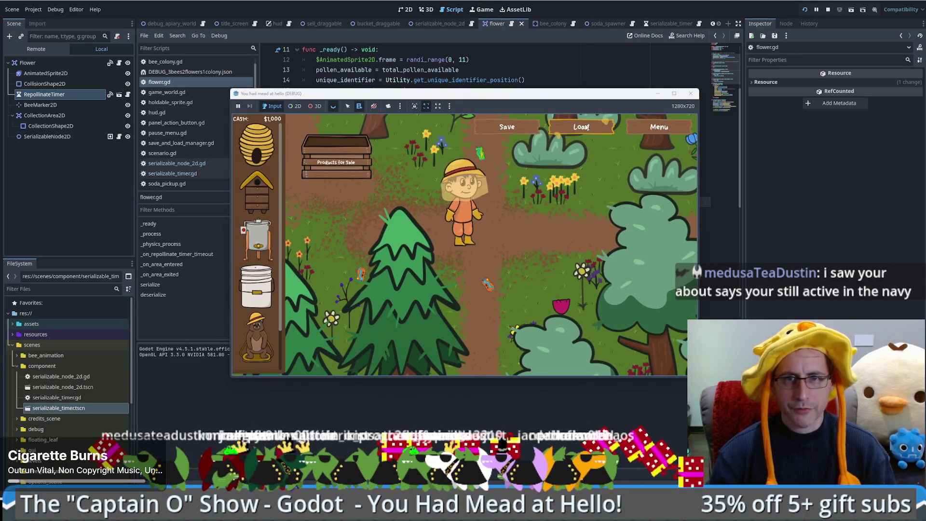
Load the saved game, step through serializable_timer.gd's deserialize line by line, then continue with F12.
left_click(585, 125)
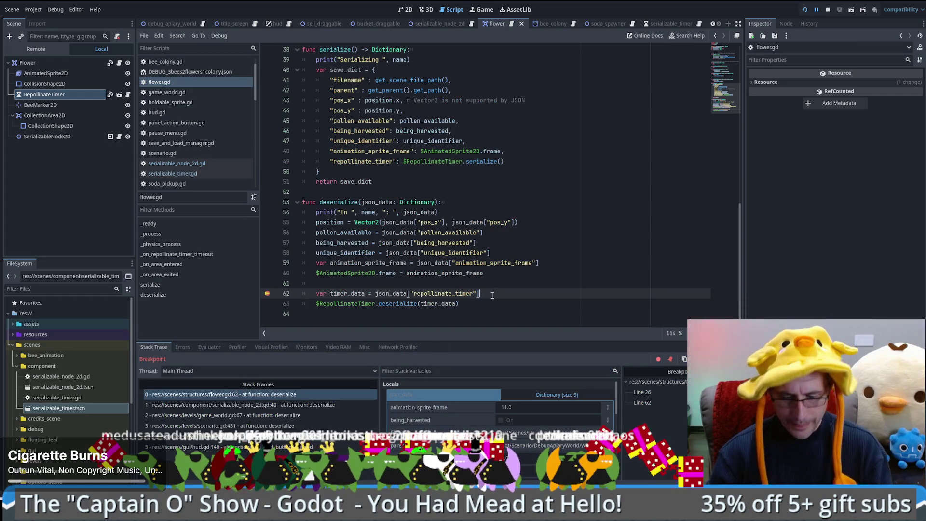
key("F10")
key("F11")
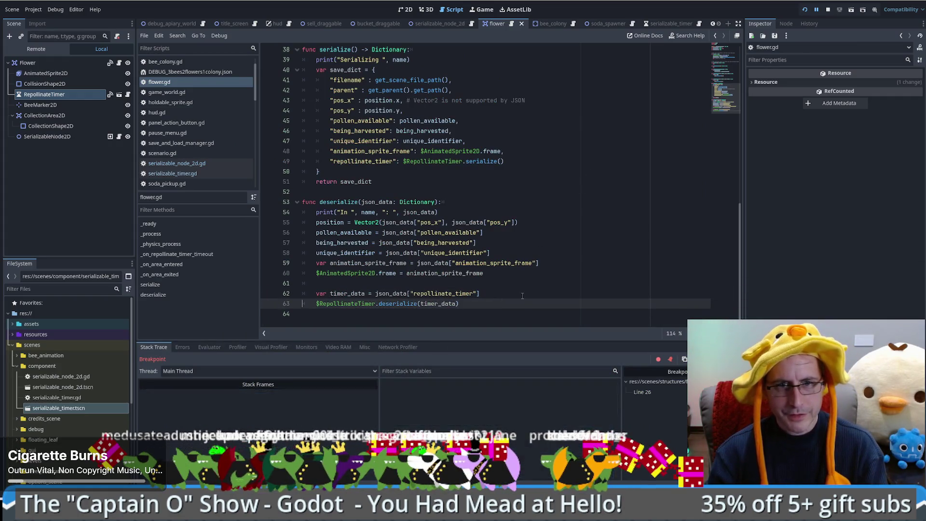
key("F10")
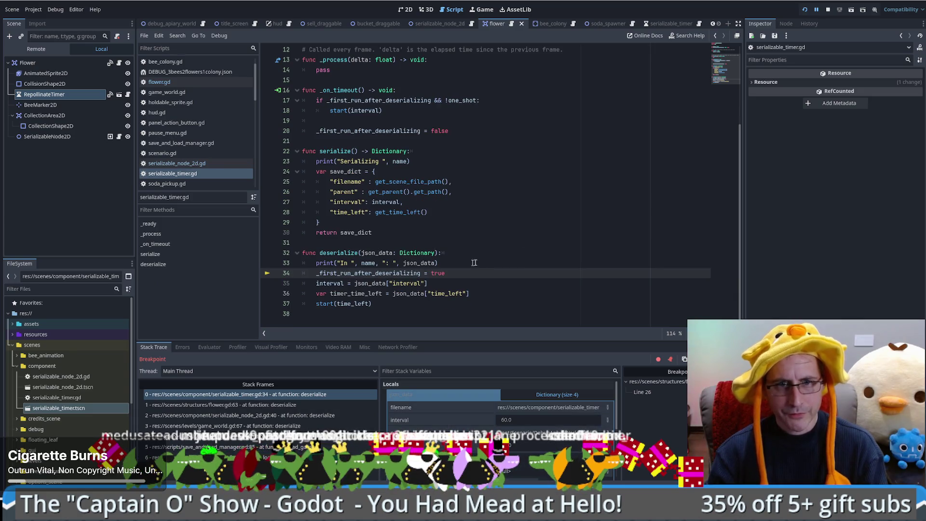
key("F10")
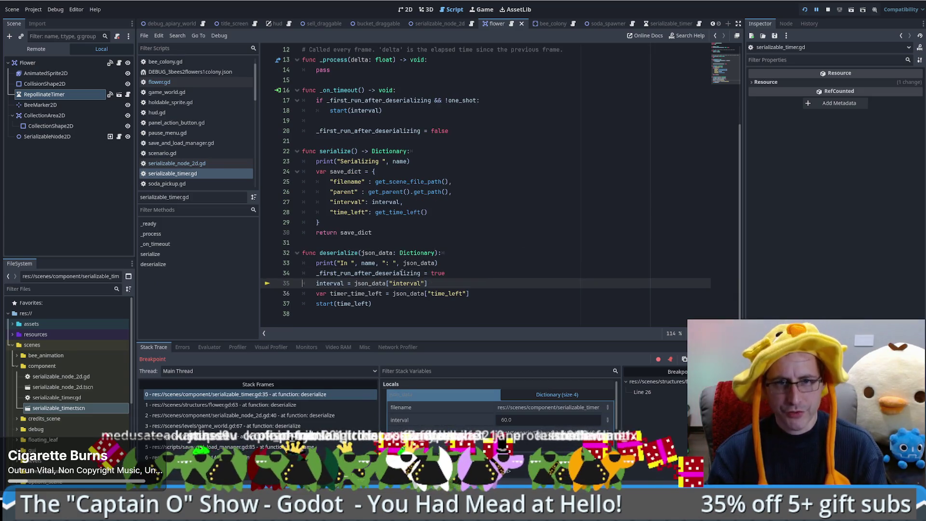
key("F10")
key("F10")
scroll(545, 192, "up", 1)
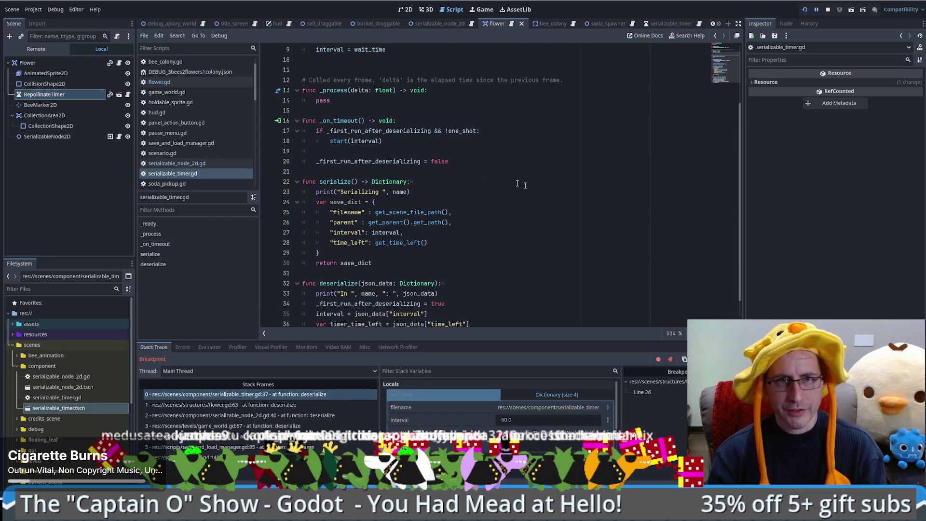
scroll(566, 188, "down", 1)
key("F12")
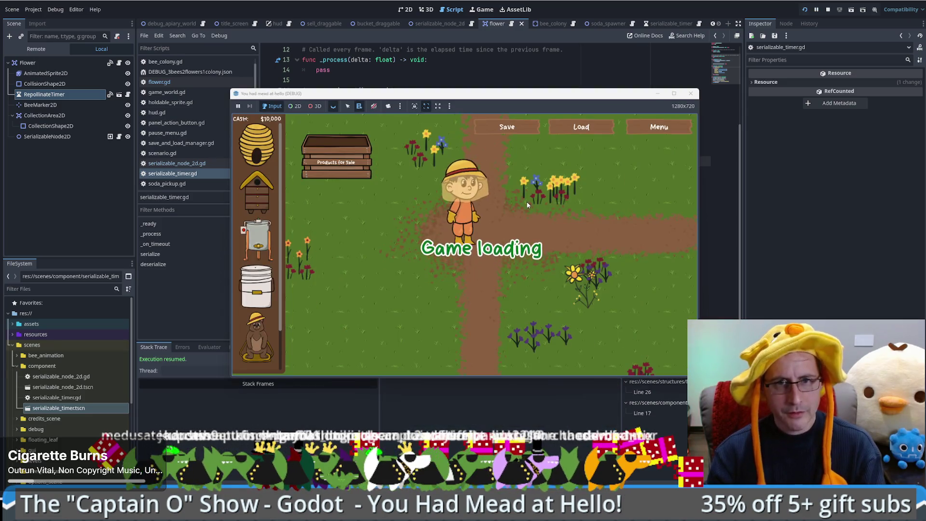
left_click(48, 48)
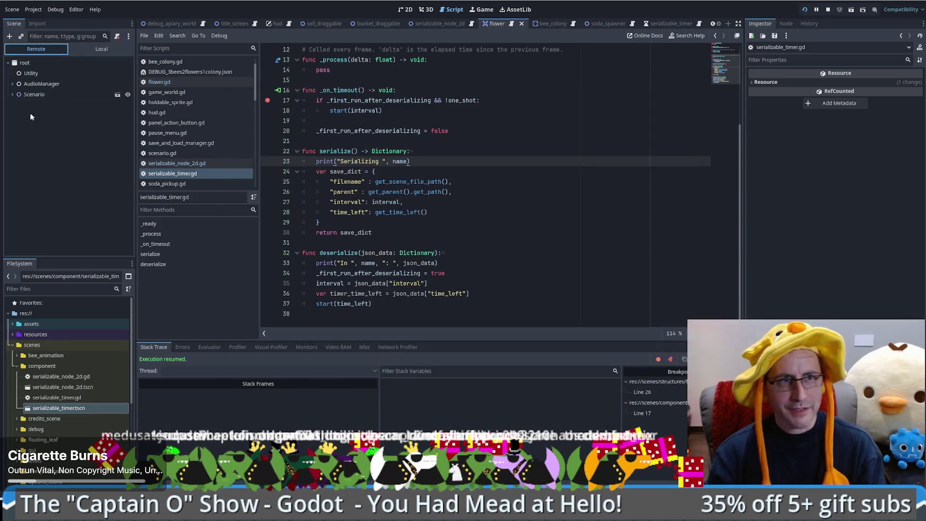
left_click(30, 211)
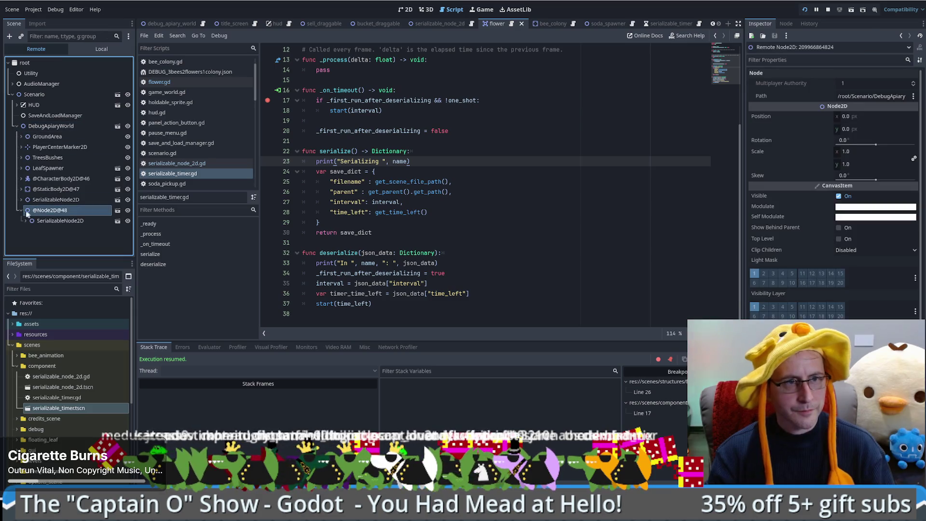
left_click(51, 220)
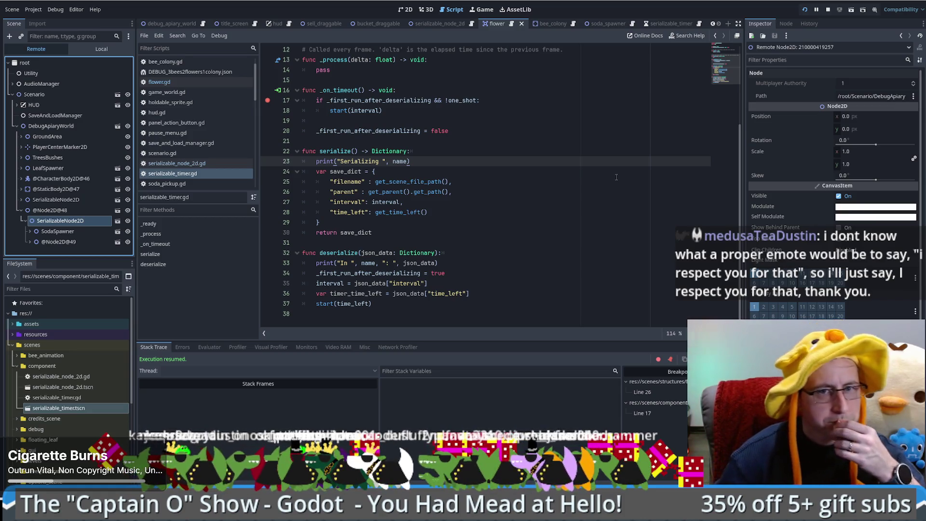
left_click(485, 9)
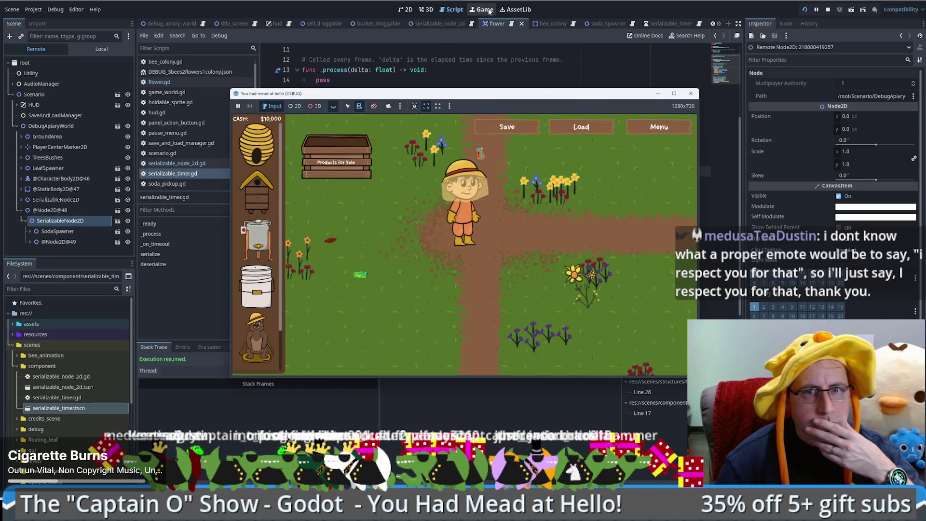
On line 37 change start(time_left) to start(timer_time_left) and relaunch the game.
left_click(426, 82)
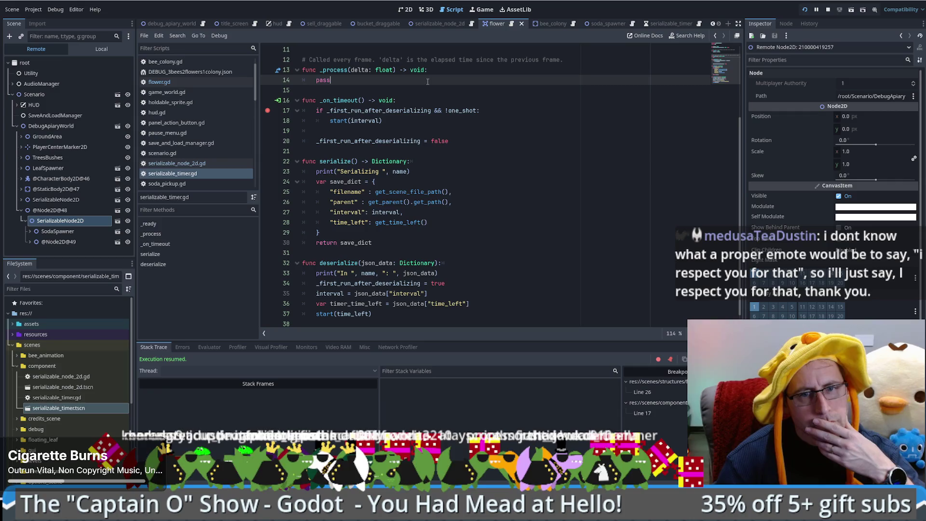
double_click(355, 314)
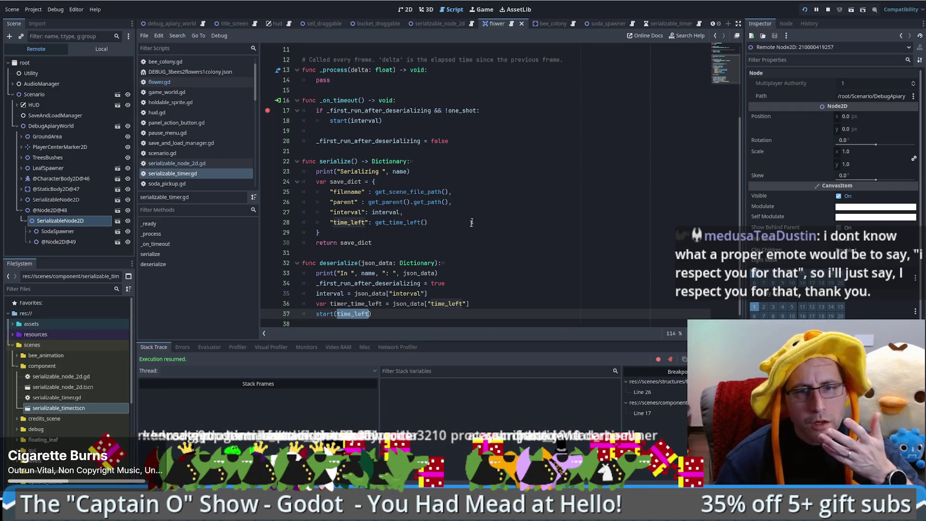
double_click(360, 303)
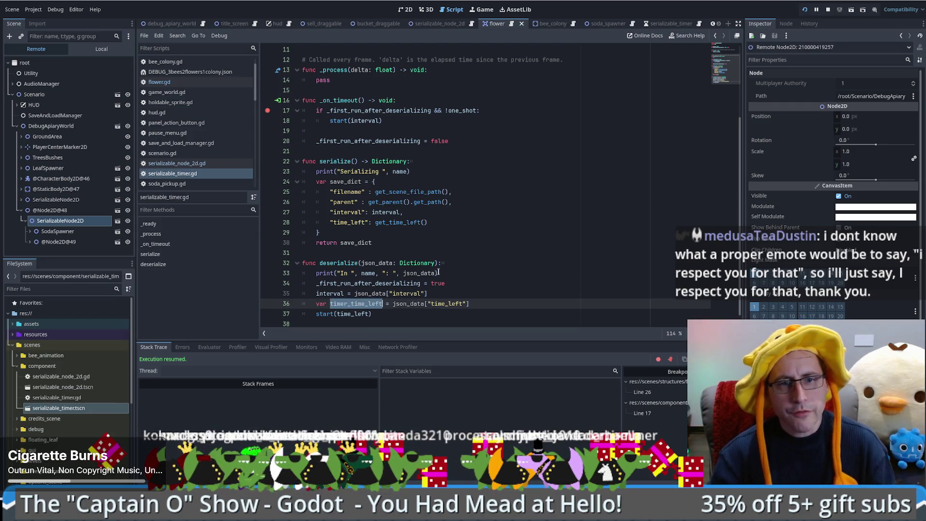
key("ctrl+c")
double_click(351, 314)
key("ctrl+v")
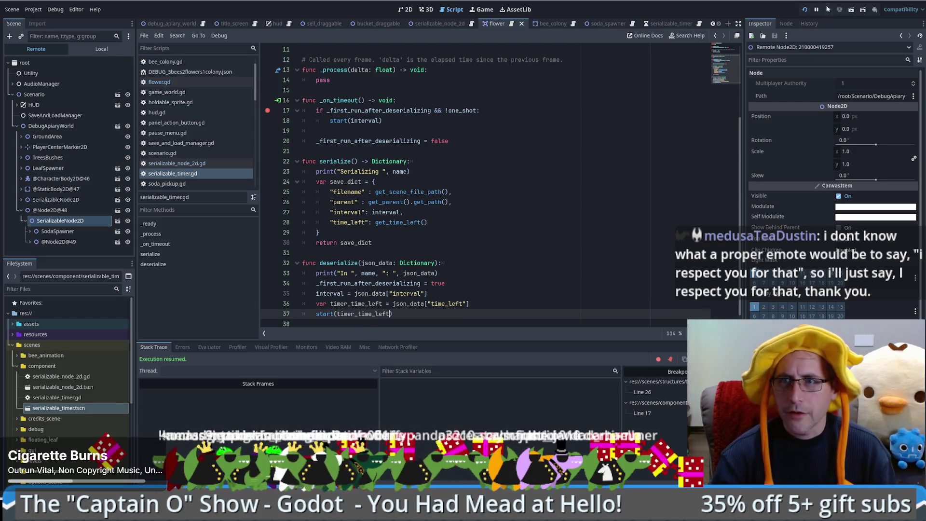
left_click(808, 8)
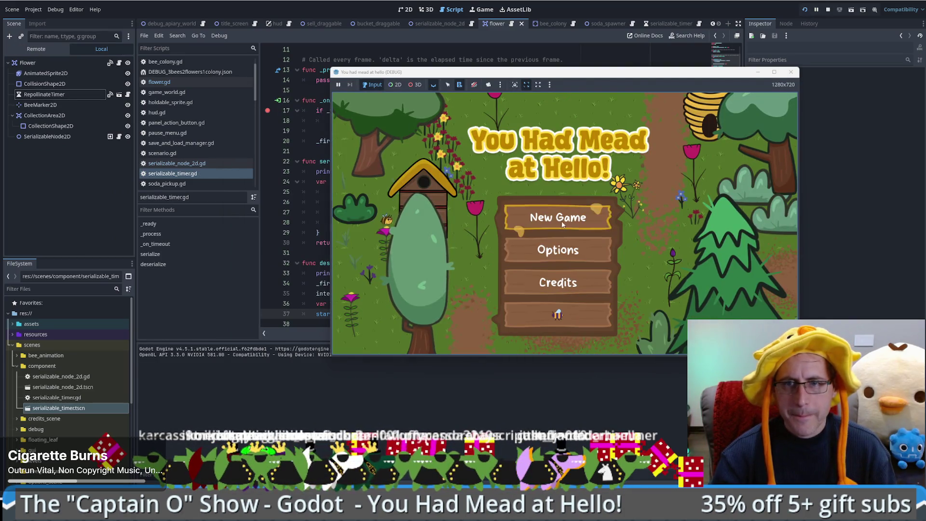
Load the saved game and inspect the flower's CollectionArea2D and CollectionShape2D nodes.
left_click(562, 224)
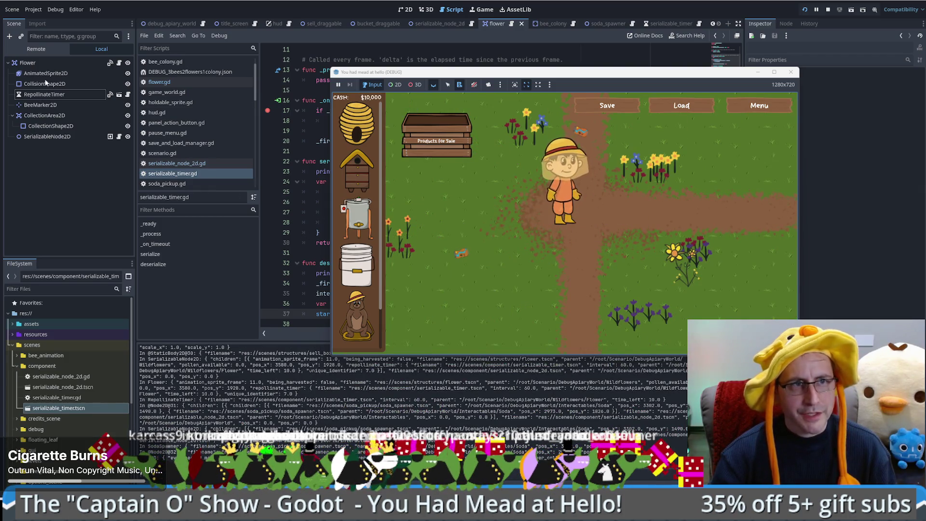
left_click(37, 116)
left_click(44, 126)
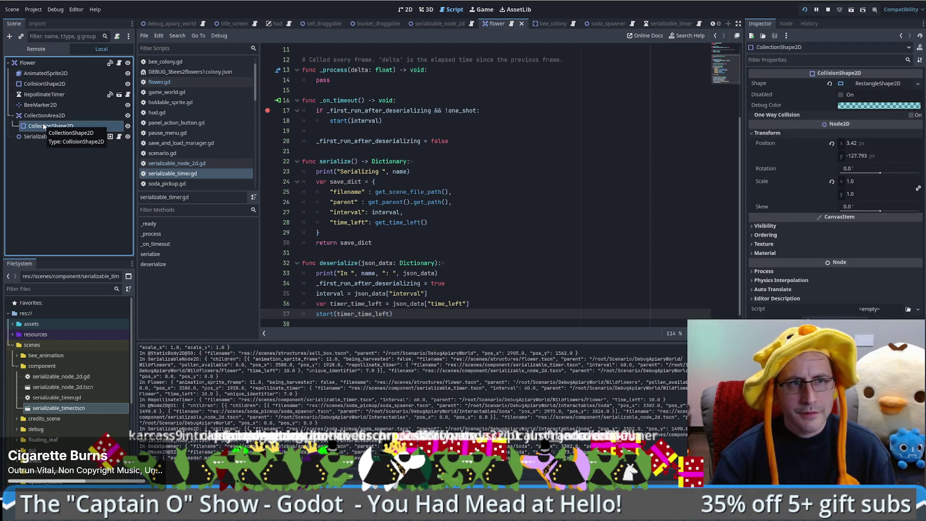
left_click(41, 116)
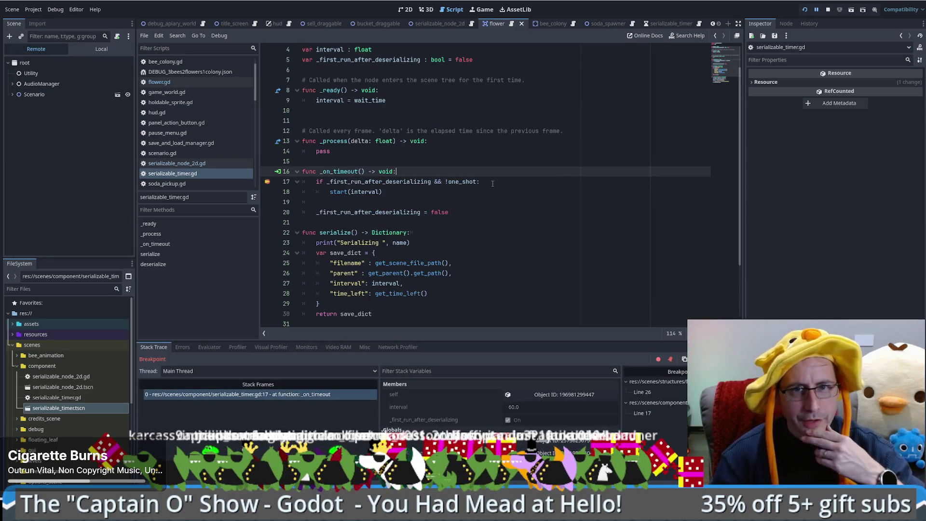
Step from _on_timeout into the flower's repollinate handler past the pollen refill, then continue.
key("Down")
key("Down")
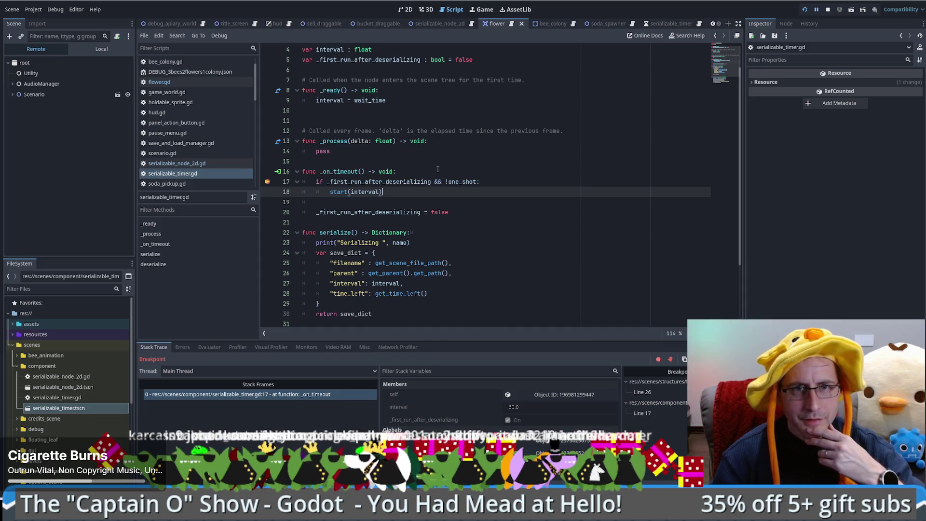
left_click(407, 181)
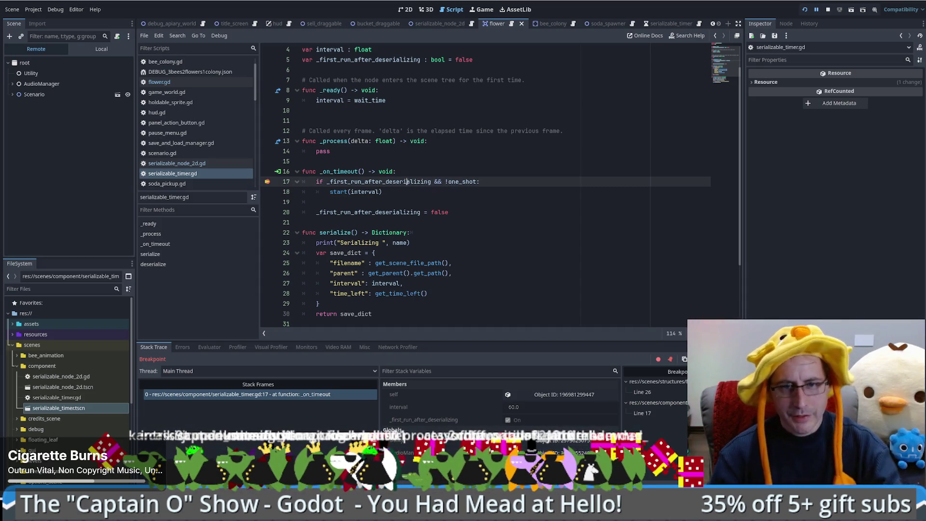
key("F10")
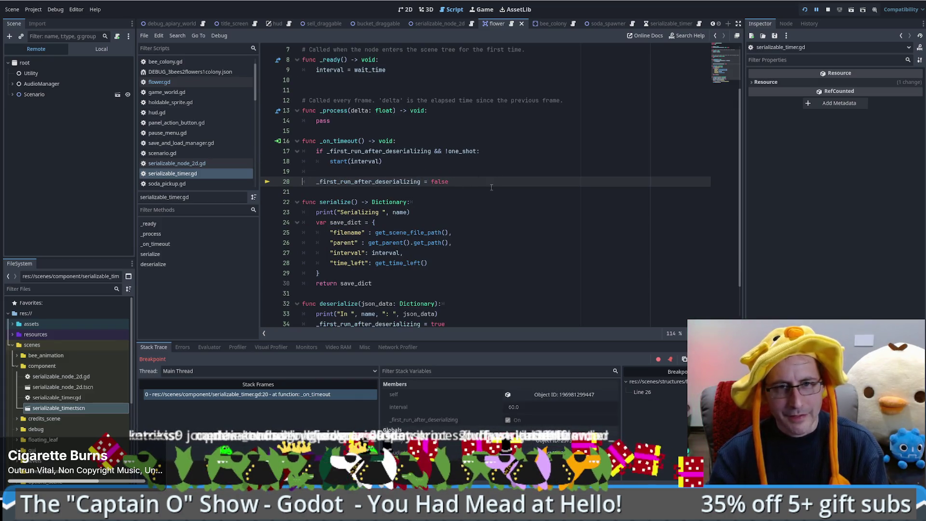
key("F10")
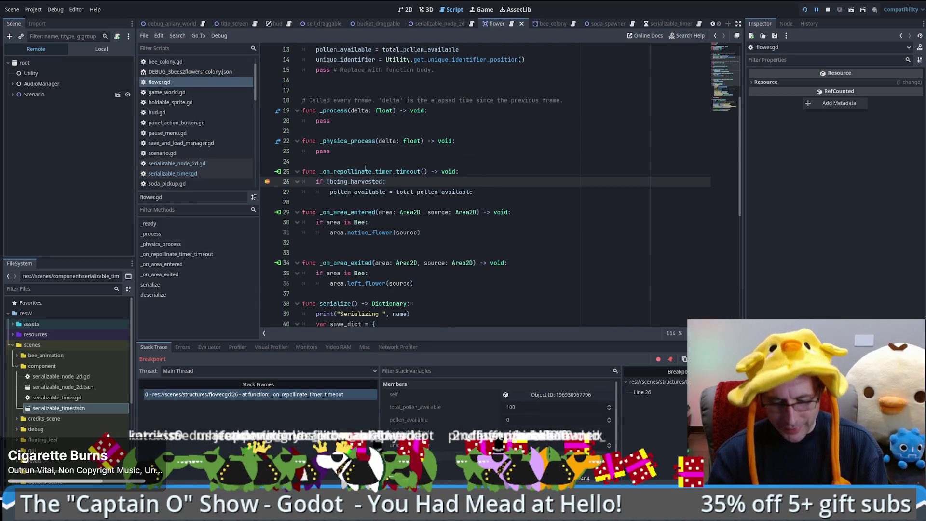
key("F10")
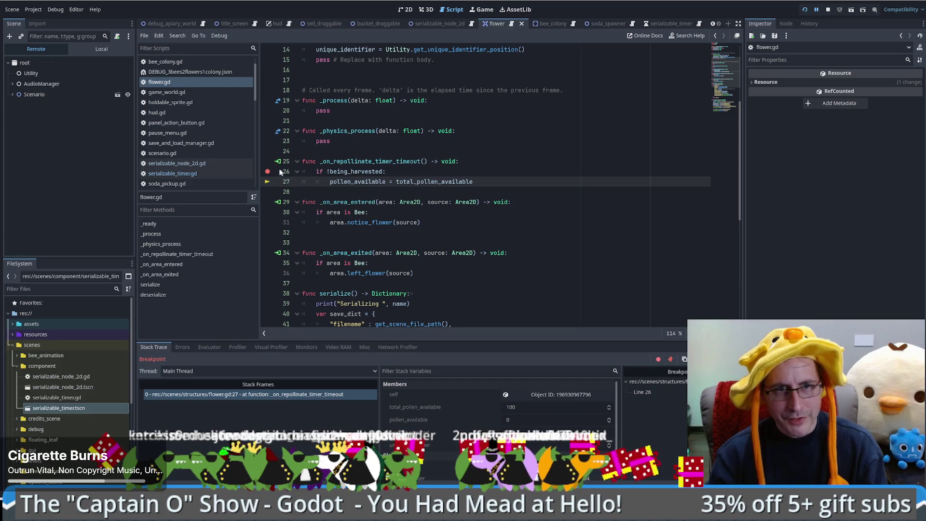
mouse_move(377, 182)
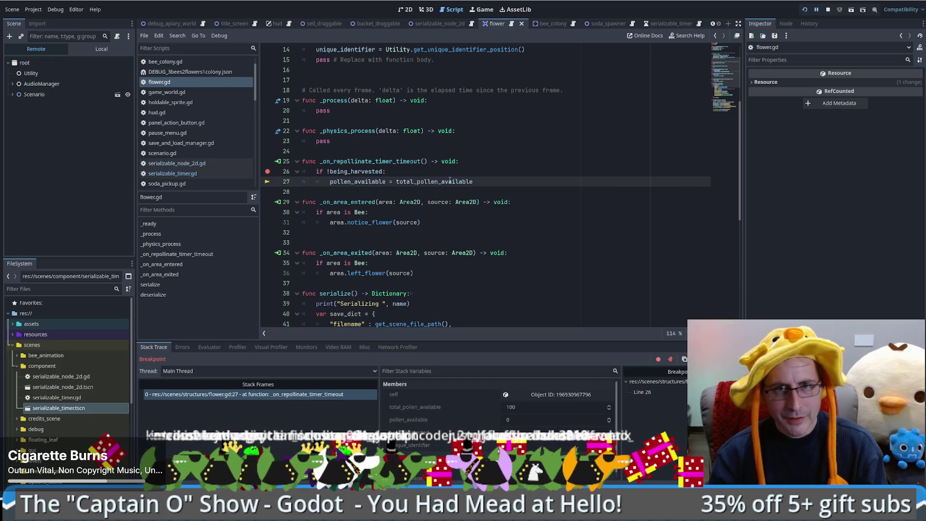
key("F10")
key("F12")
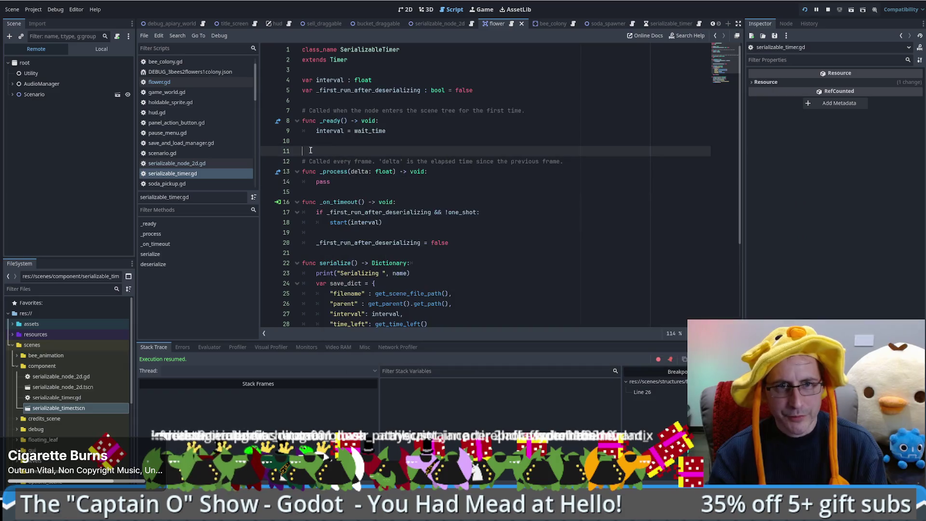
Remove the breakpoint on flower.gd line 26 and clear the stray text selection.
left_click_drag(264, 184, 398, 180)
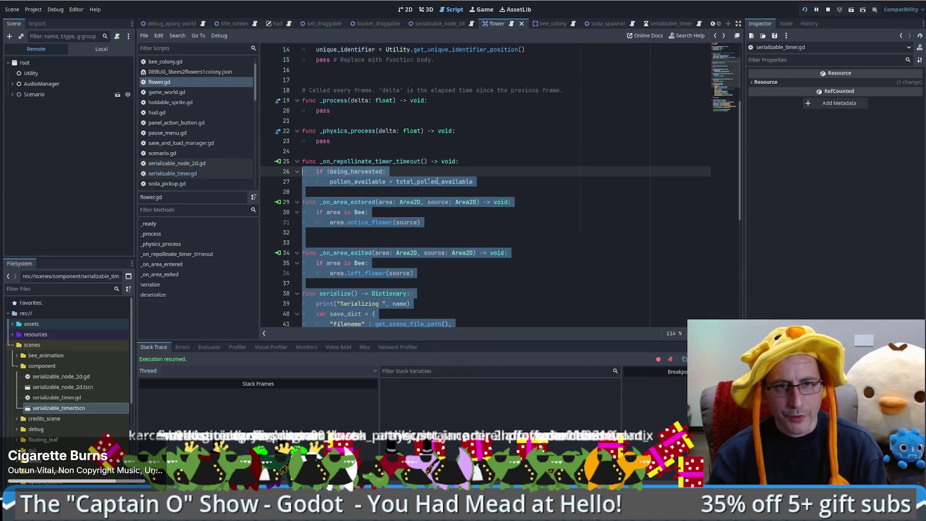
left_click(485, 183)
scroll(485, 186, "down", 7)
scroll(504, 188, "up", 7)
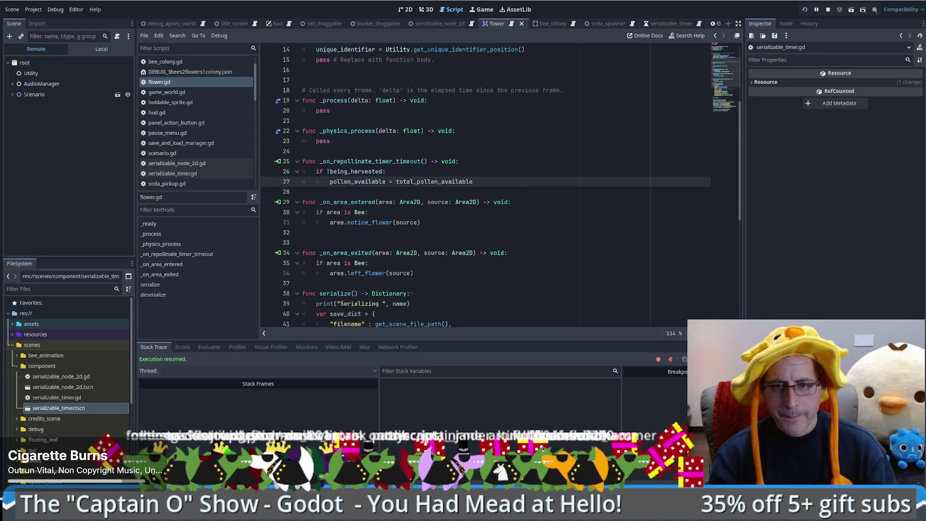
Load the saved game and select the live Flower under Scenario and SerializableNode2D.
left_click(702, 108)
left_click(300, 120)
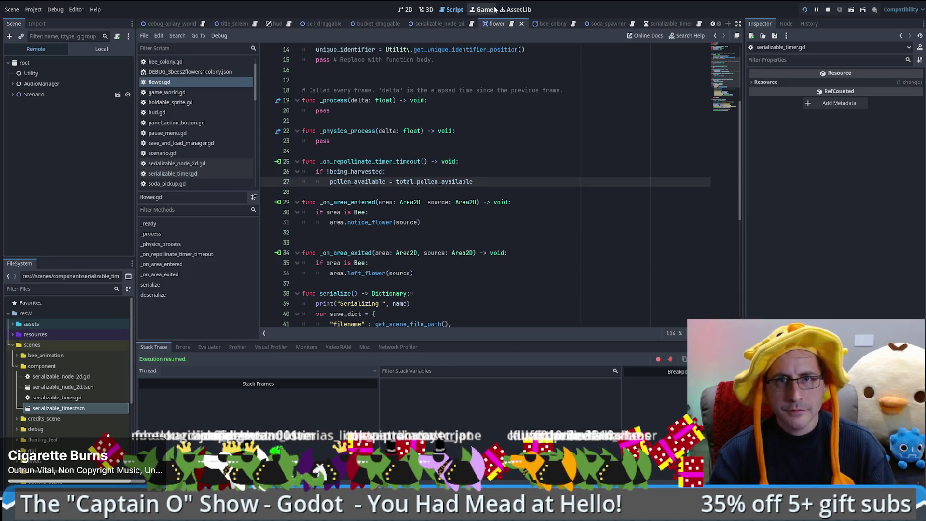
left_click(12, 95)
left_click(45, 125)
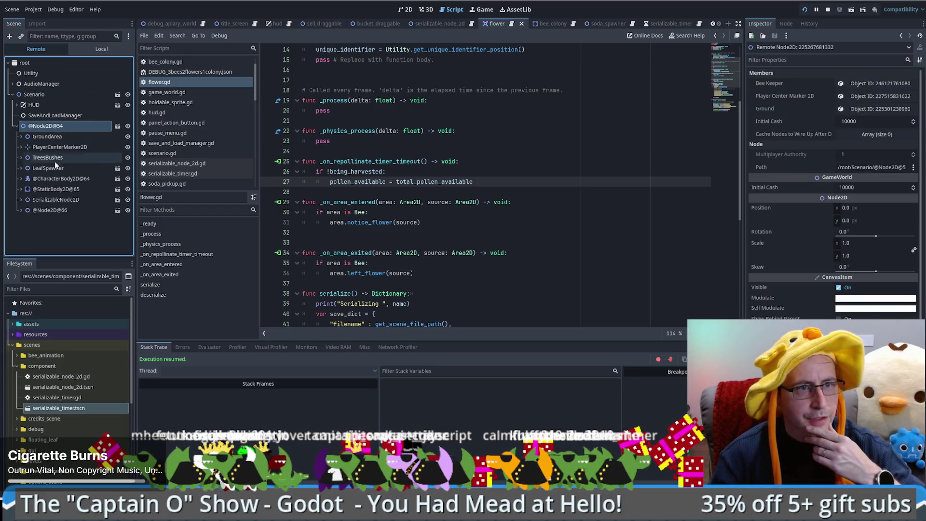
left_click(21, 199)
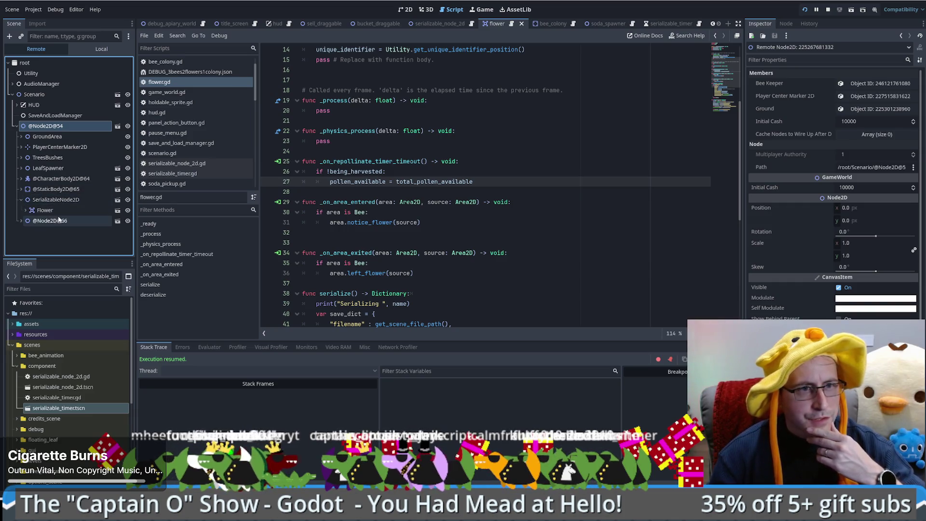
left_click(58, 210)
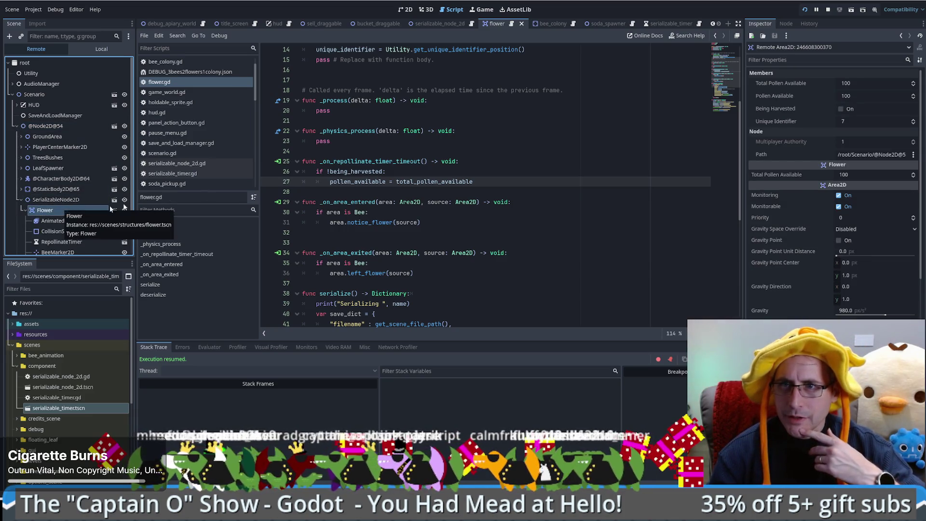
Reload the saved game, recheck the live Flower's pollen, and set a breakpoint on line 26.
key("alt+Tab")
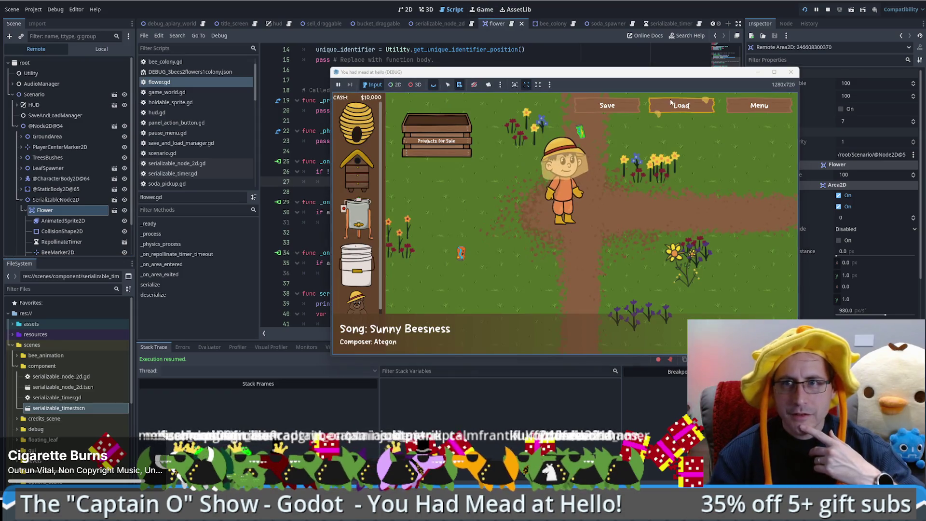
left_click(670, 103)
left_click(21, 125)
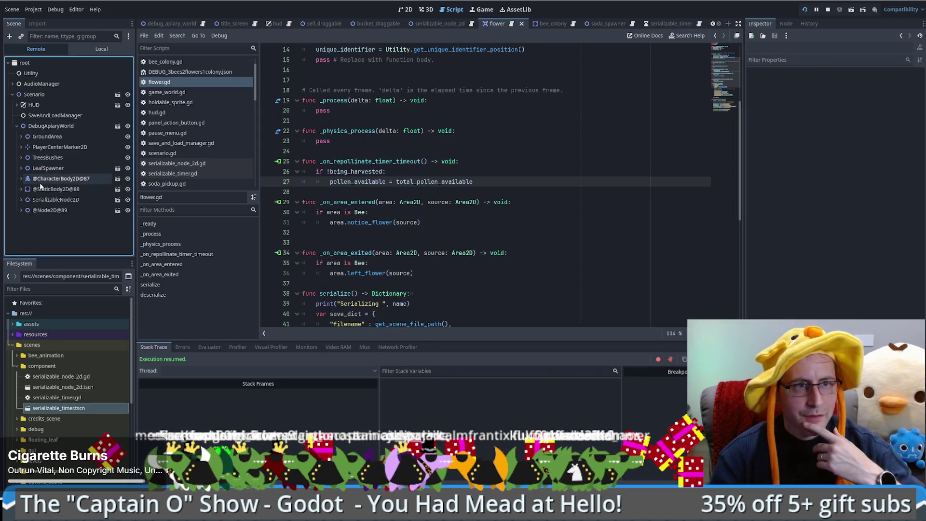
left_click(21, 200)
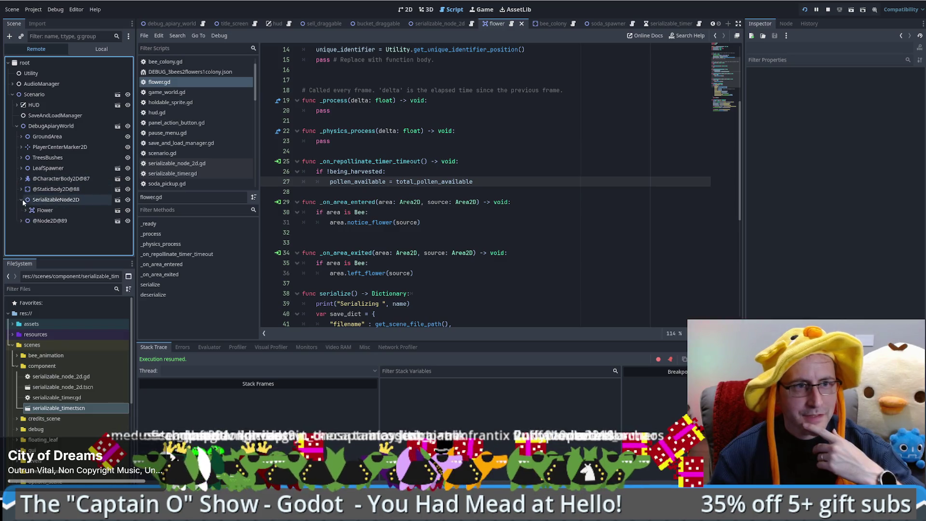
left_click(42, 210)
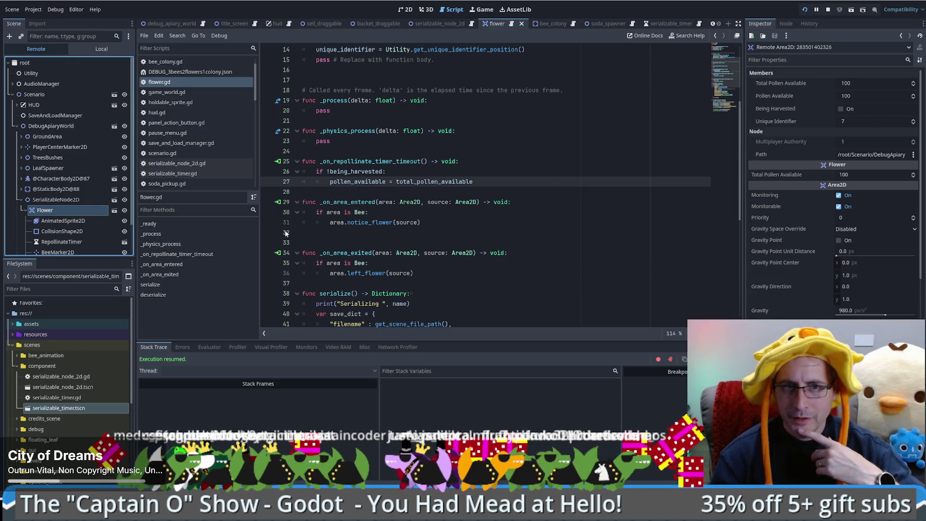
left_click(268, 172)
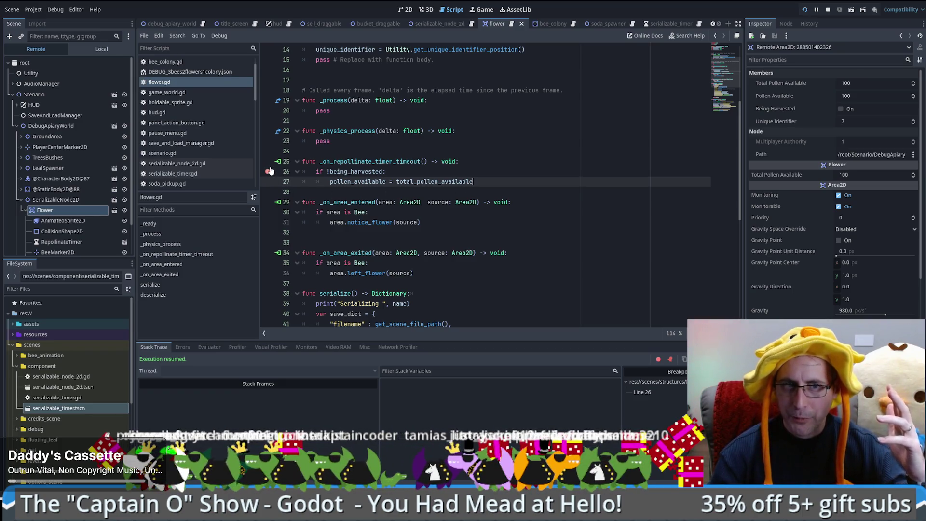
Check RepollinateTimer's 60-second wait and autostart in the Remote and Local trees, then resume with F12.
scroll(92, 203, "down", 1)
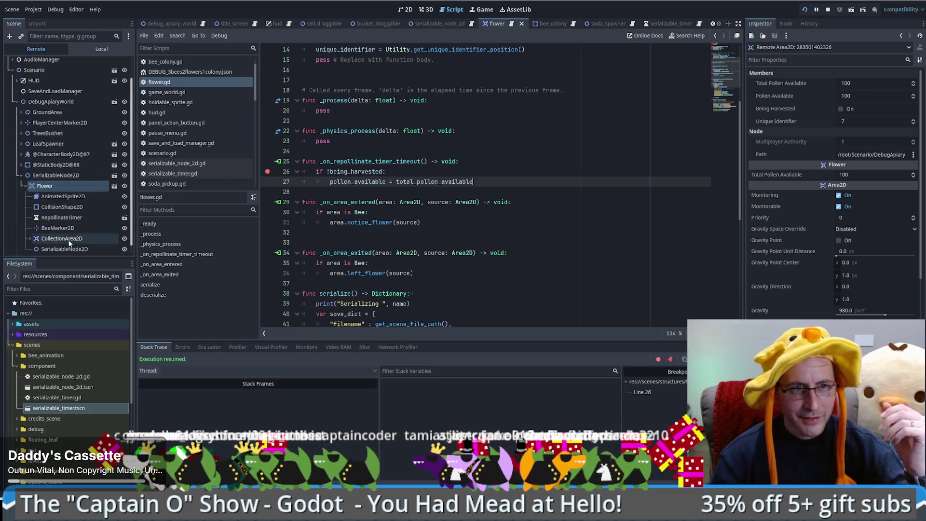
left_click(69, 218)
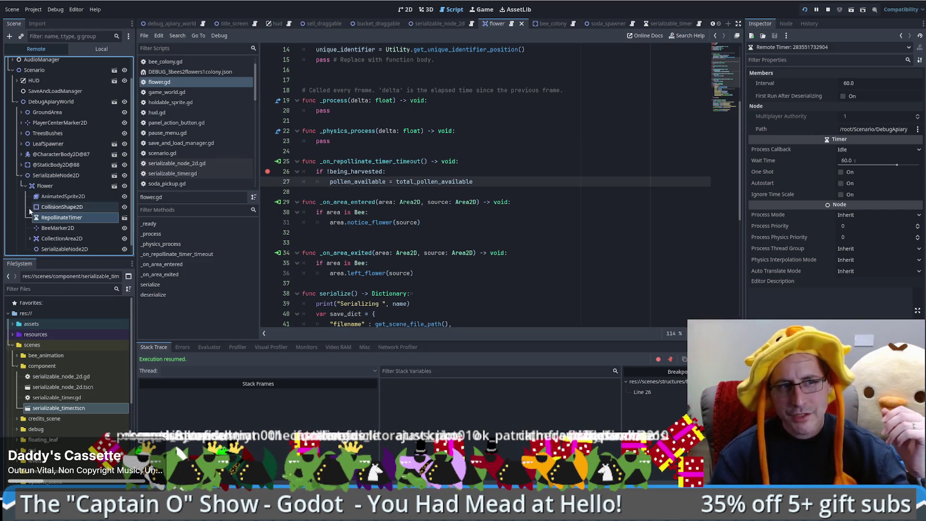
left_click(85, 49)
left_click(40, 97)
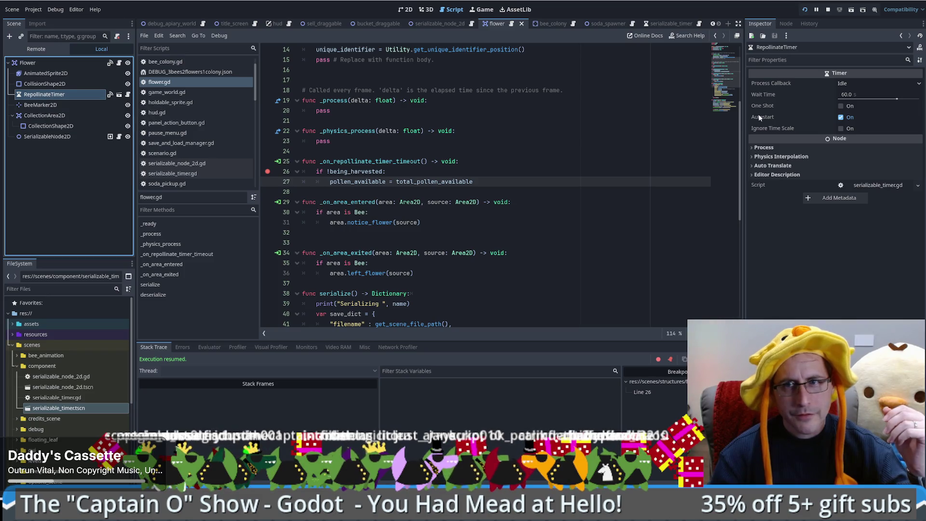
mouse_move(761, 120)
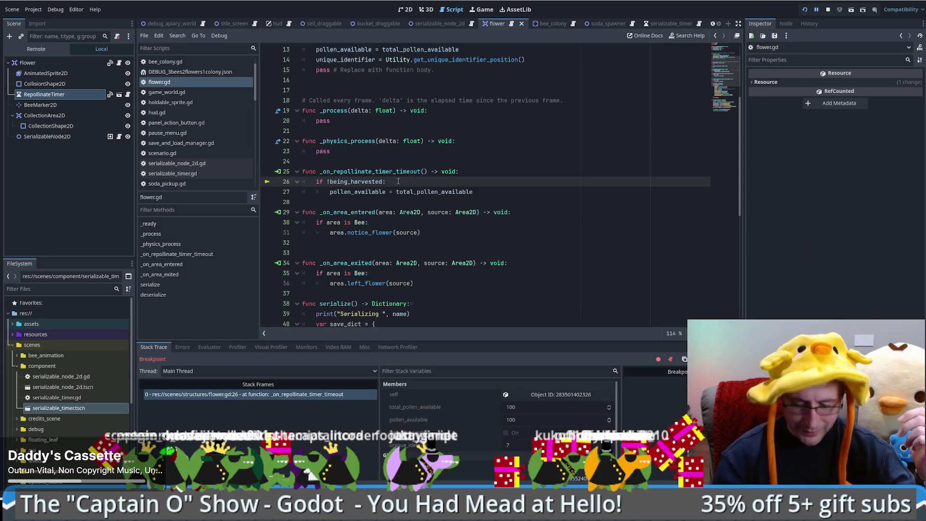
key("F12")
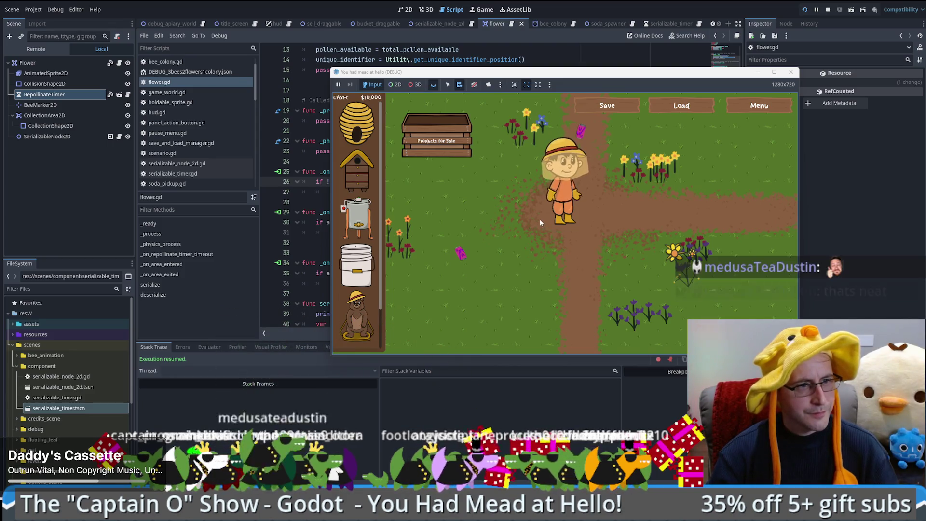
Walk the beekeeper around the farm using the A, W, S and D keys.
key("a")
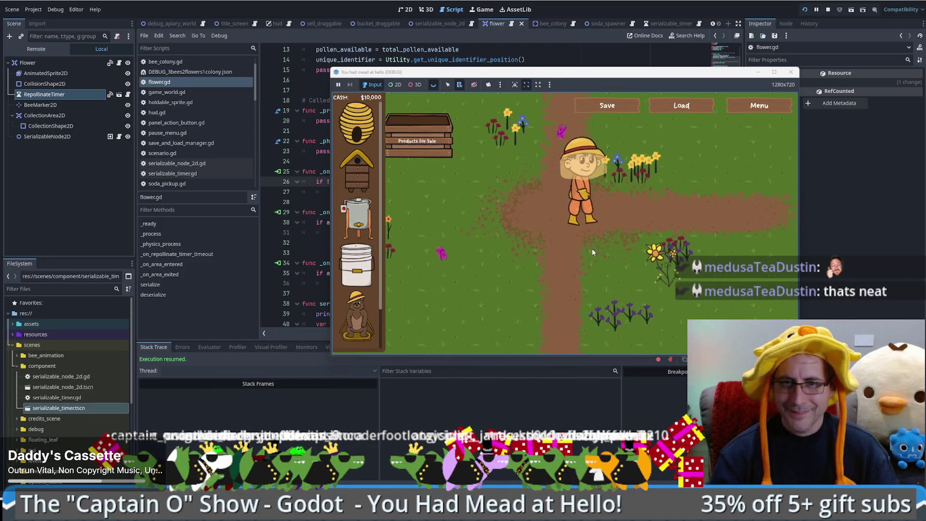
key("w")
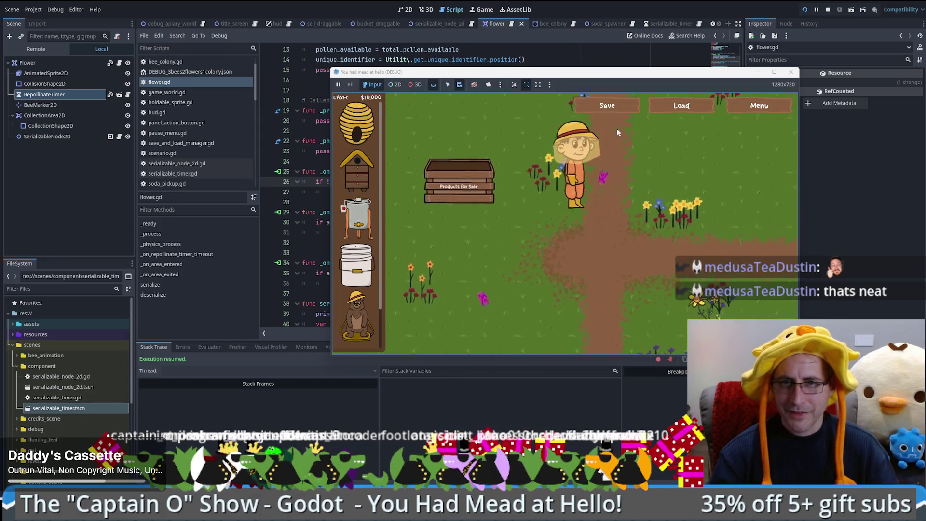
key("s")
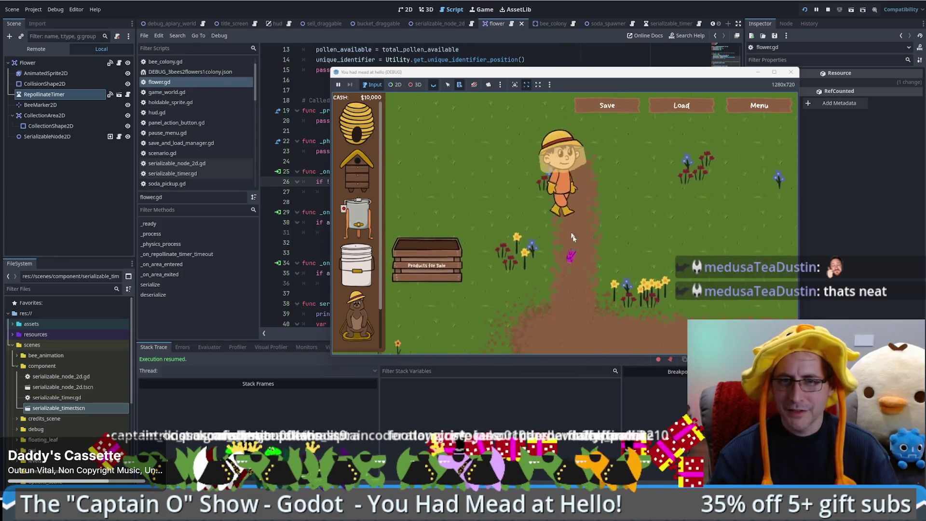
key("a")
key("a")
key("s")
key("d")
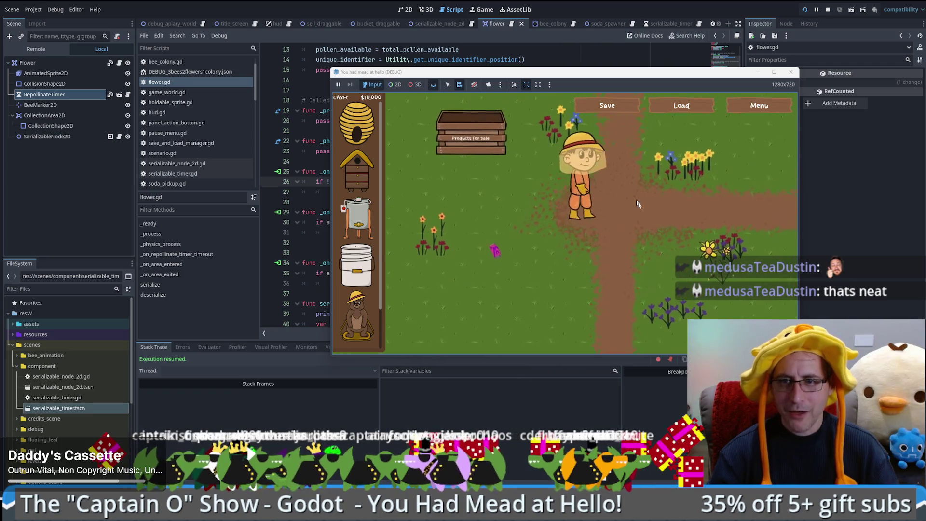
key("s")
Drag a $100 natural beehive onto the field near the flowers, leaving $9,900 cash.
mouse_move(369, 166)
left_mouse_down()
mouse_move(632, 116)
mouse_move(643, 123)
left_mouse_up()
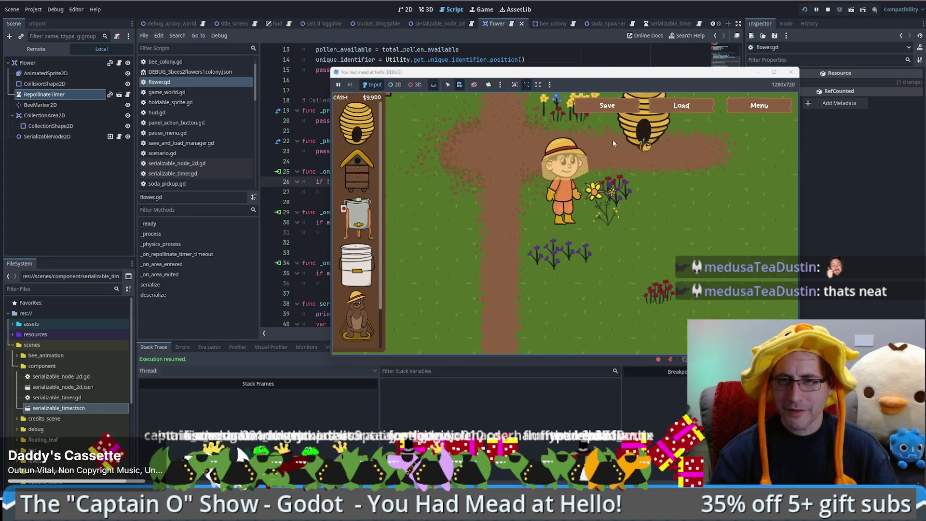
left_click(50, 95)
left_click(28, 62)
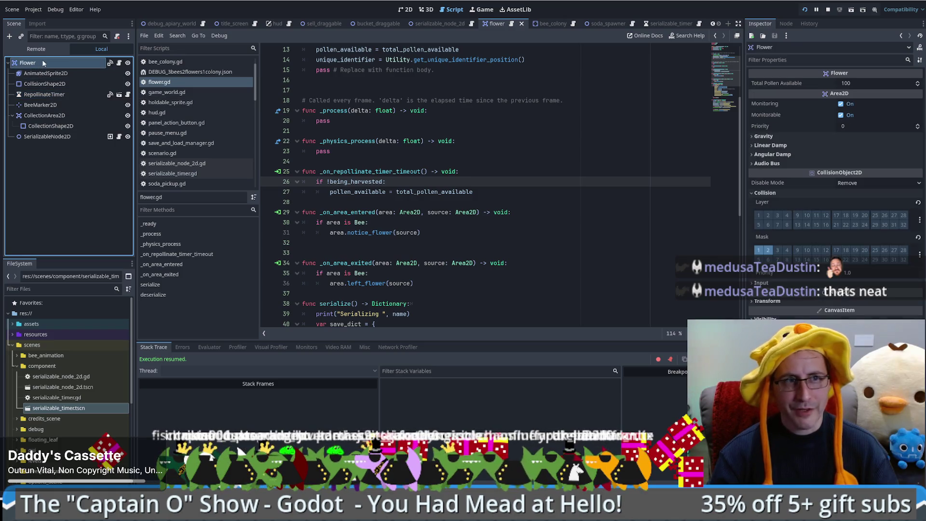
Switch the Scene dock to Remote and select the live Flower to watch its Pollen Available.
left_click(49, 49)
left_click(54, 187)
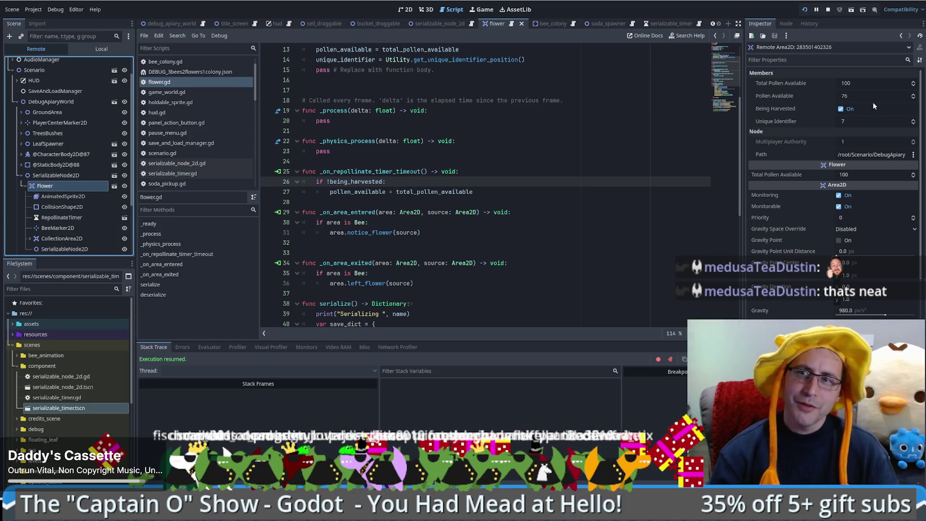
mouse_move(850, 97)
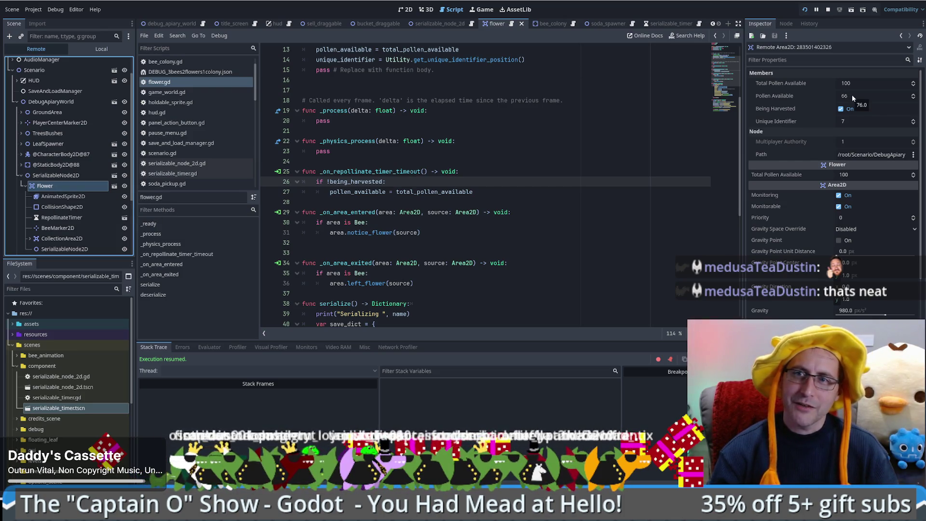
Glance at the running game, return to the flower script, then bring the game window forward.
left_click(482, 9)
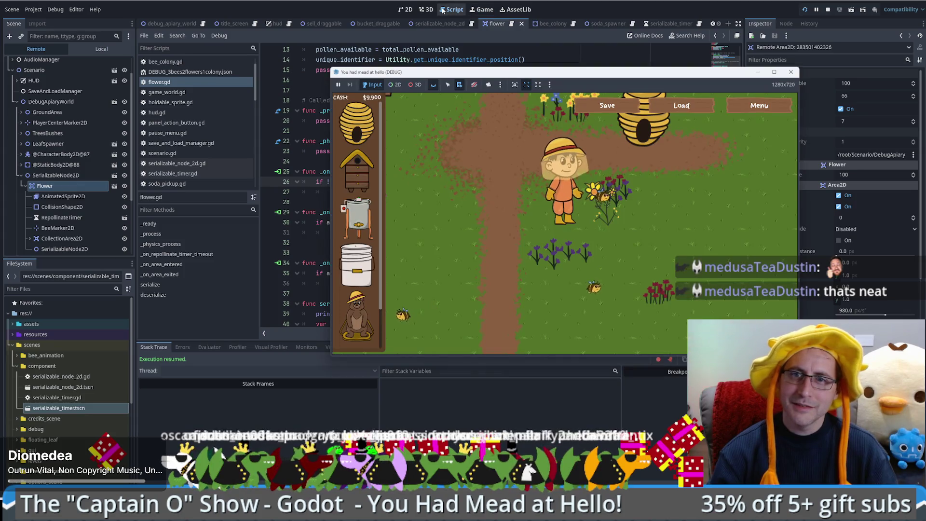
left_click(452, 10)
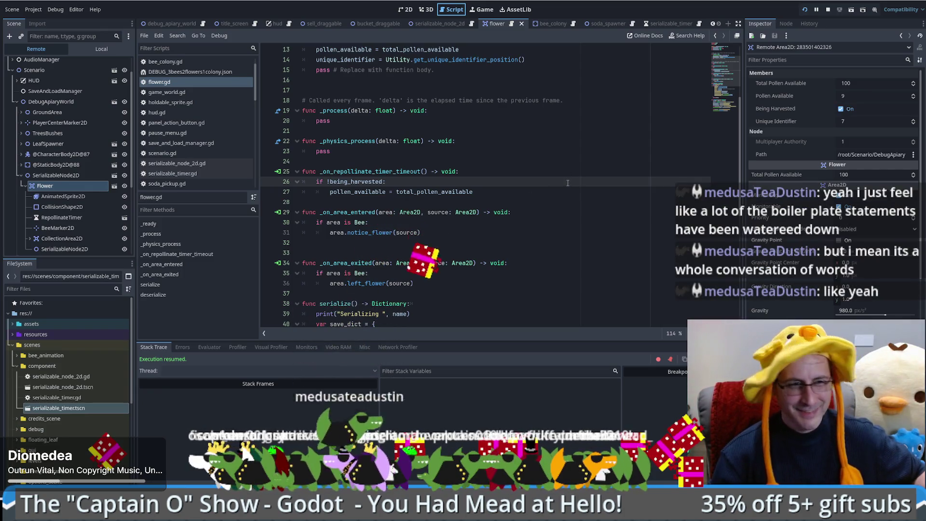
left_click(483, 9)
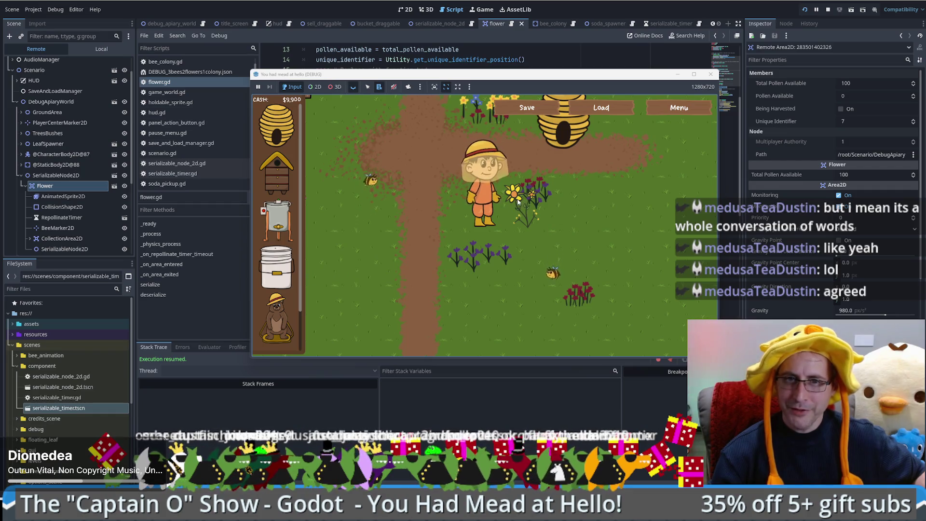
Save the bee game, then walk the beekeeper across the field up beside the beehive.
left_click(527, 107)
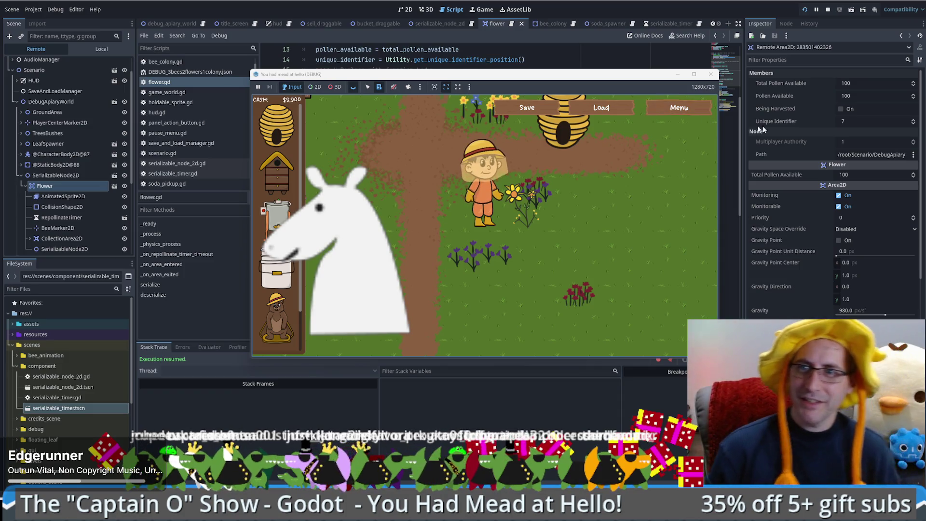
left_click(513, 207)
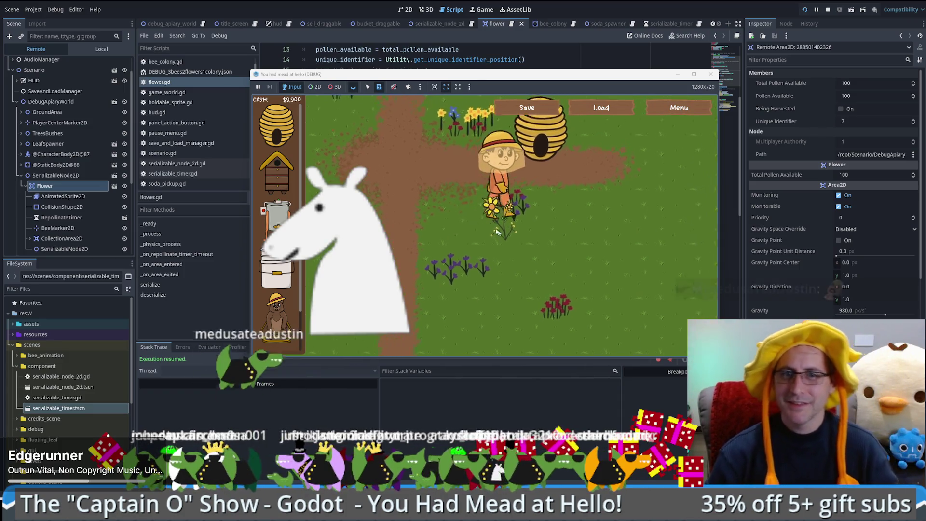
left_click(475, 227)
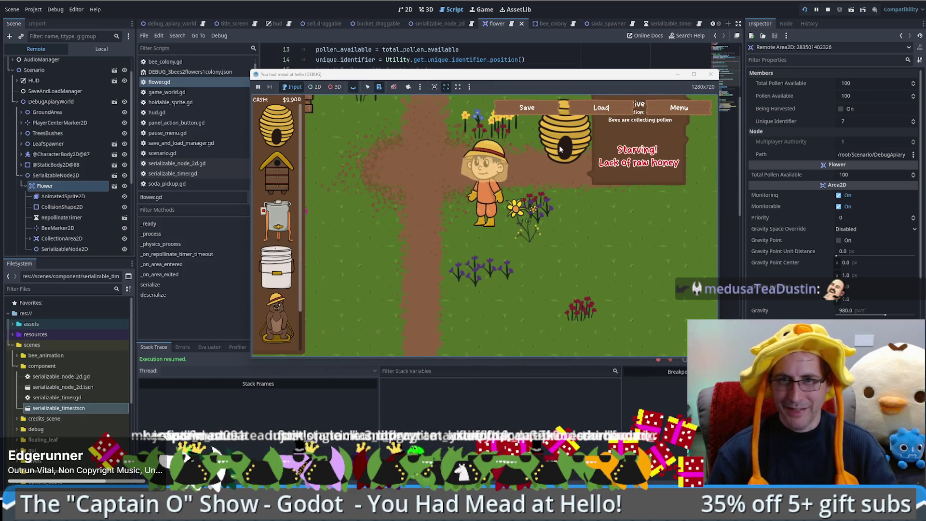
left_click(564, 147)
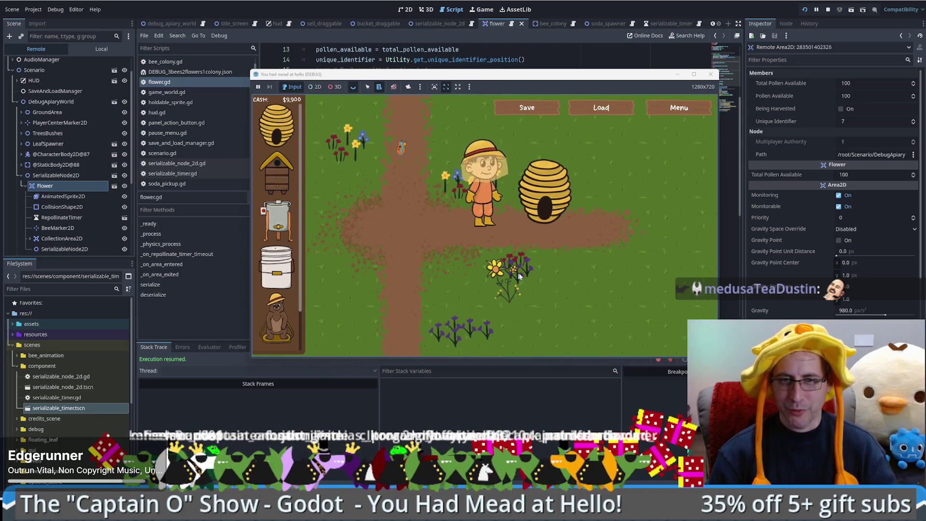
Walk the beekeeper down, then up and left using the S, W and A keys.
mouse_move(544, 218)
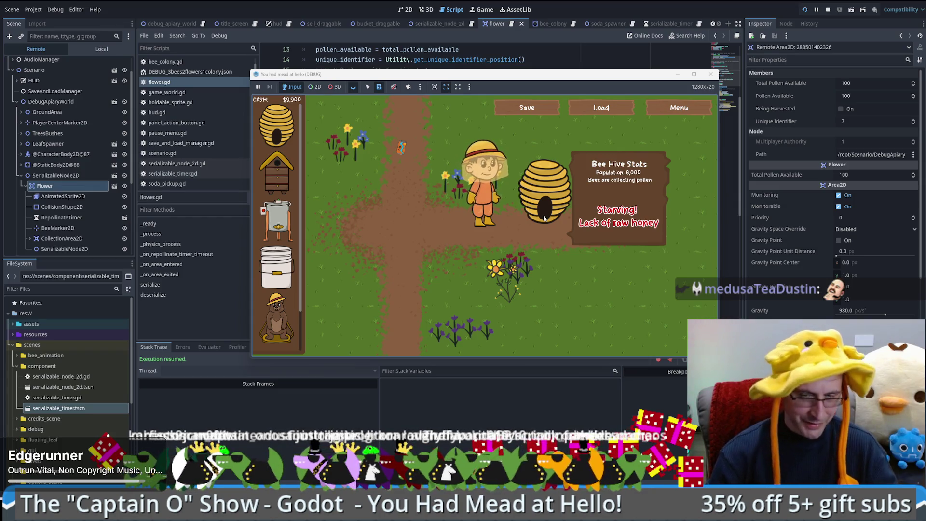
key("s")
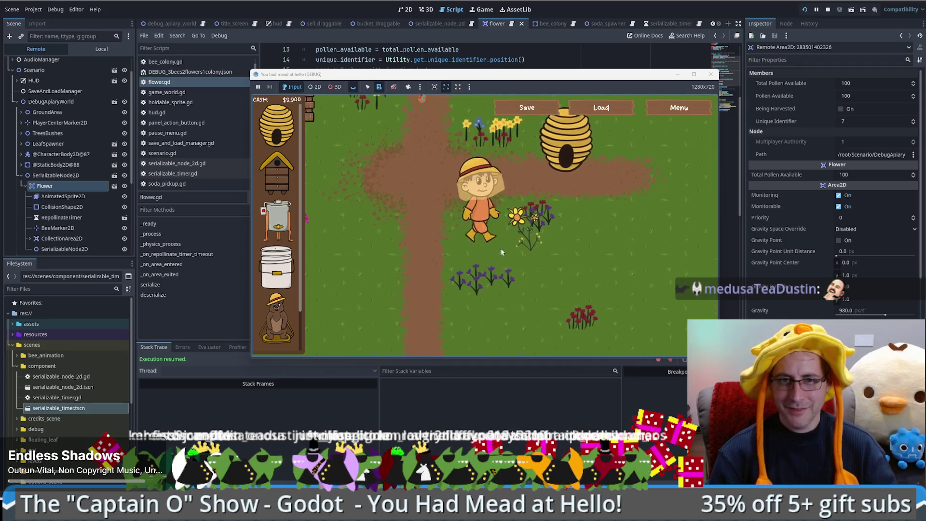
key("w")
key("a")
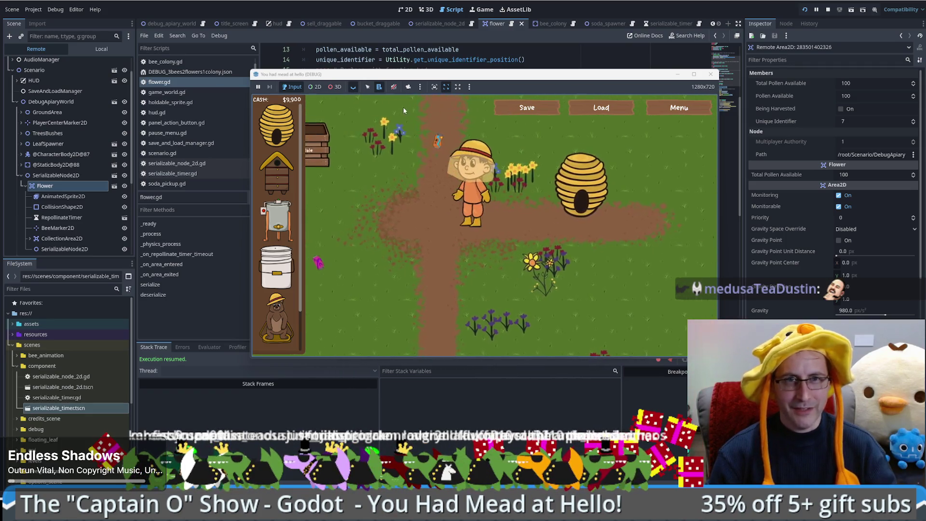
Detach the game camera, zoom and pan to bring the beekeeper into view, then hand input back.
left_click(409, 86)
scroll(440, 242, "down", 5)
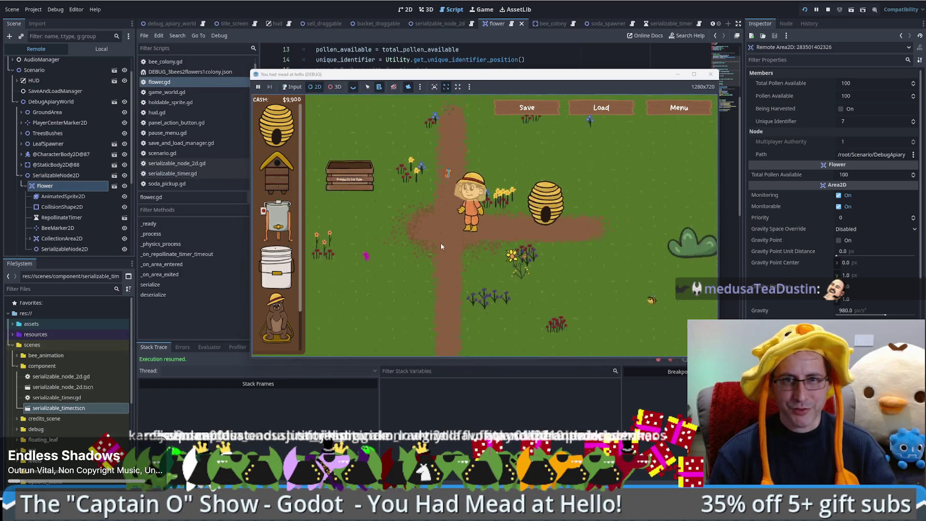
scroll(539, 249, "up", 10)
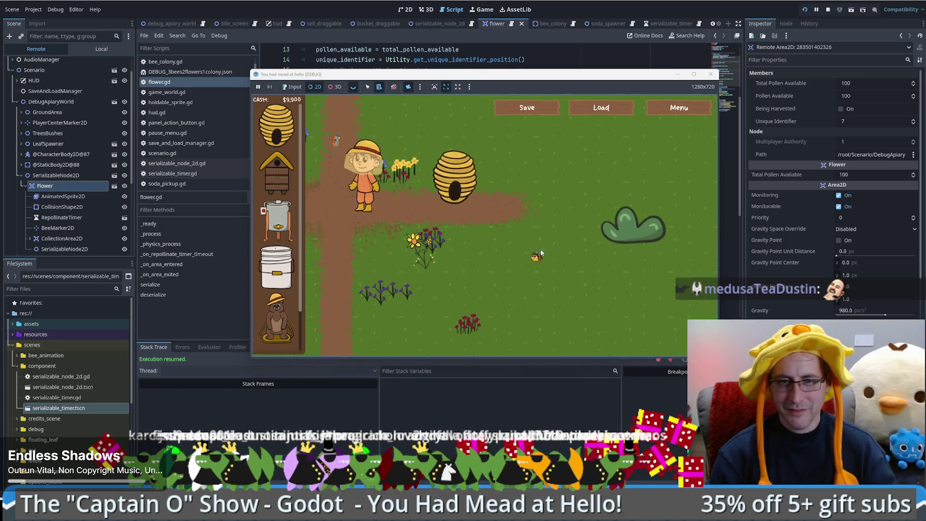
mouse_move(423, 193)
left_mouse_down()
mouse_move(562, 229)
mouse_move(578, 221)
left_mouse_up()
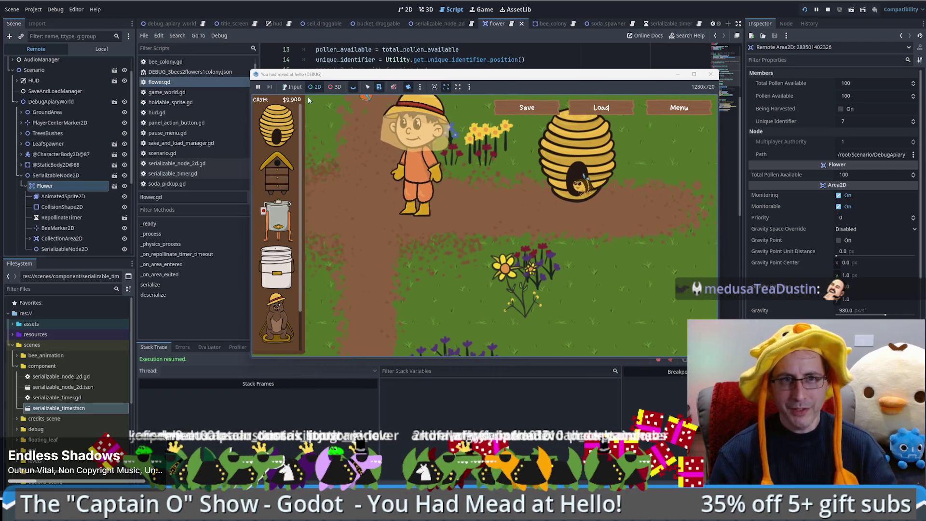
left_click(292, 87)
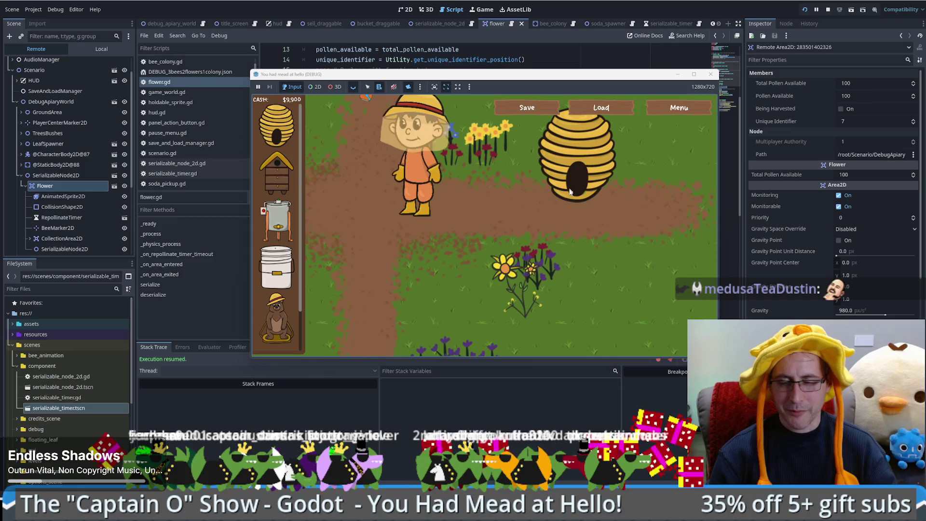
Detach the camera again to survey the map, then return to the player-following camera.
left_click(315, 87)
scroll(524, 211, "down", 5)
scroll(525, 215, "down", 5)
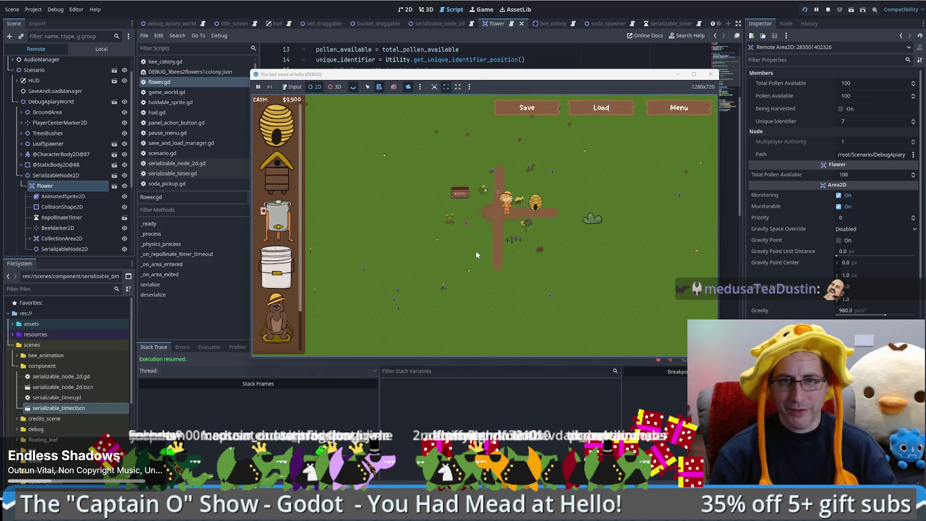
scroll(492, 227, "up", 5)
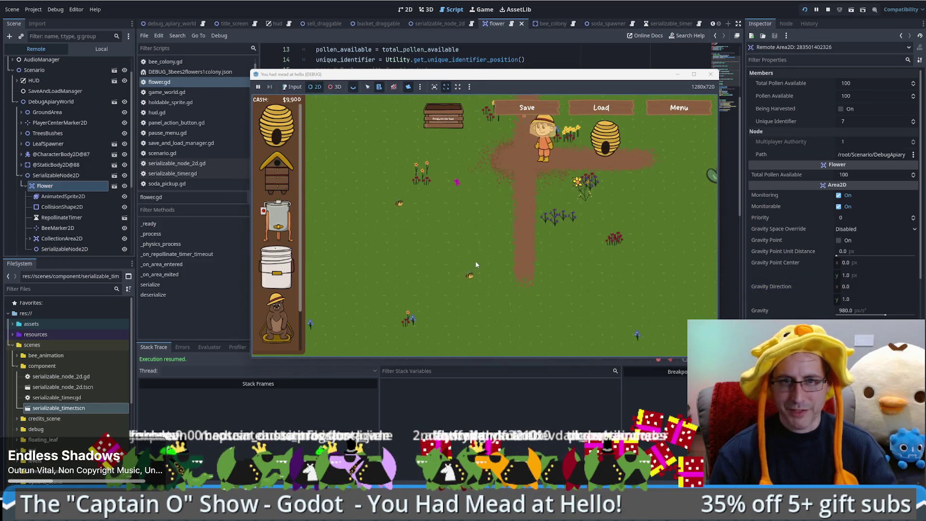
left_click(288, 90)
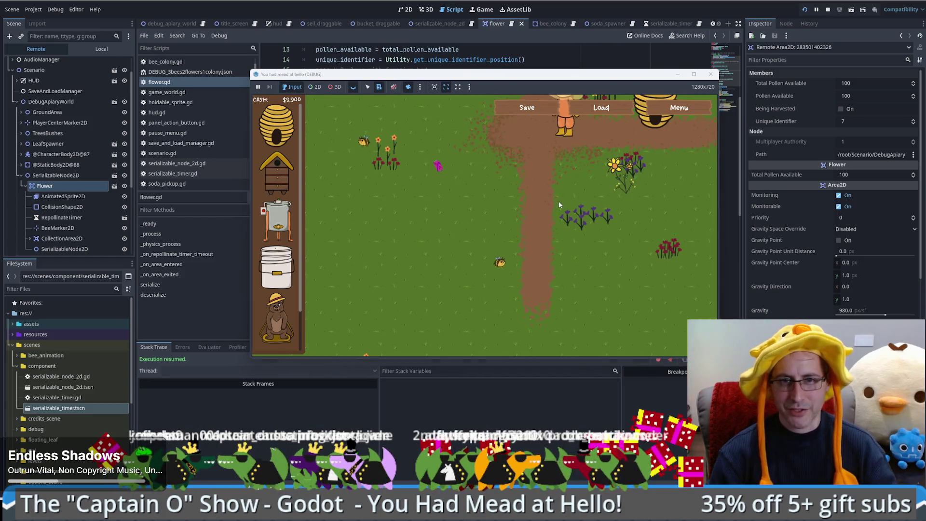
left_click(408, 87)
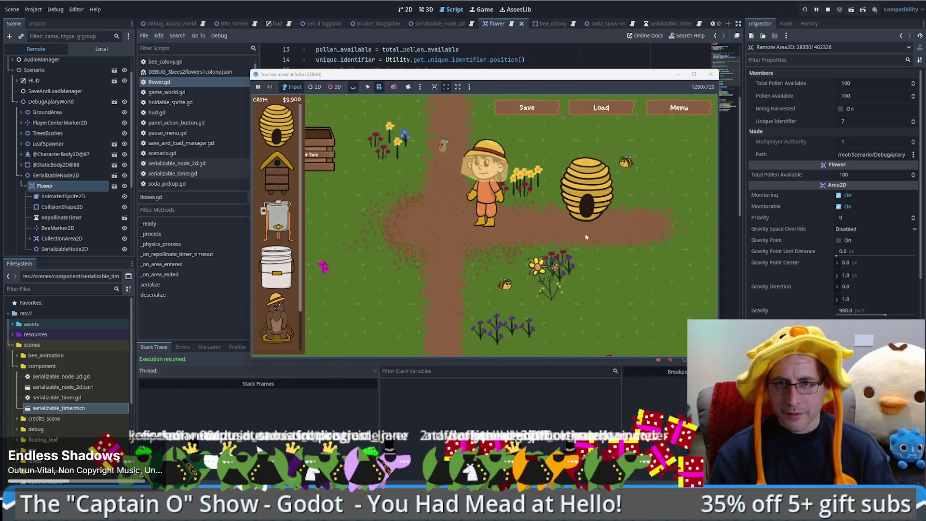
mouse_move(588, 212)
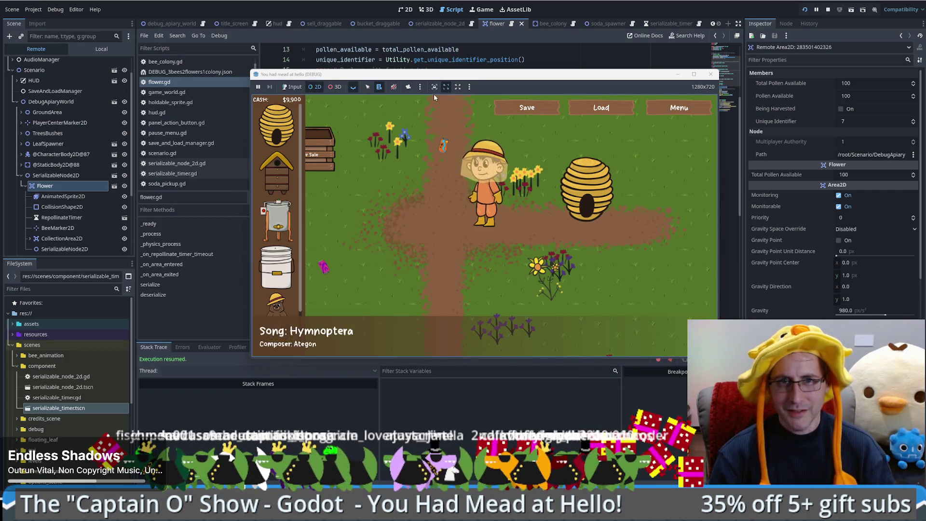
scroll(483, 209, "down", 5)
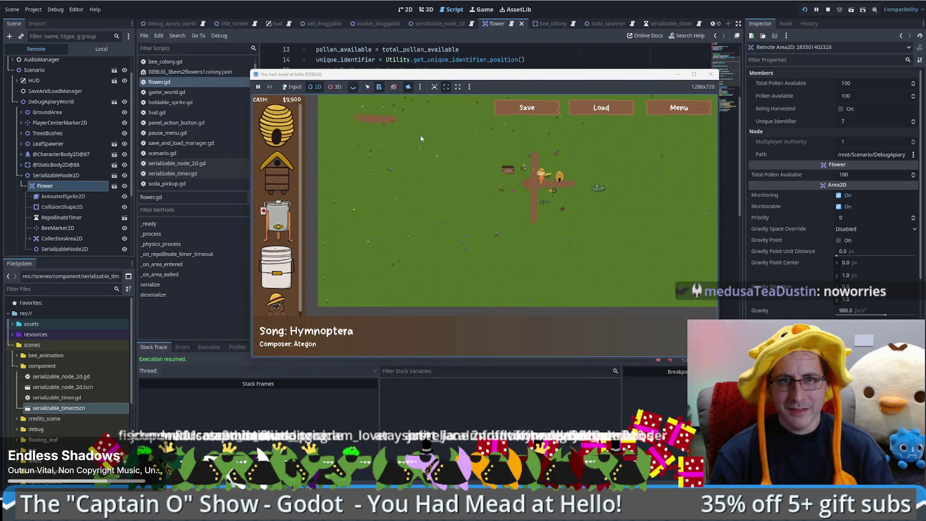
Pan and zoom the game map to follow the bee harvesting, then switch to the browser's Godot docs page.
mouse_move(408, 153)
left_mouse_down()
mouse_move(400, 219)
mouse_move(415, 227)
left_mouse_up()
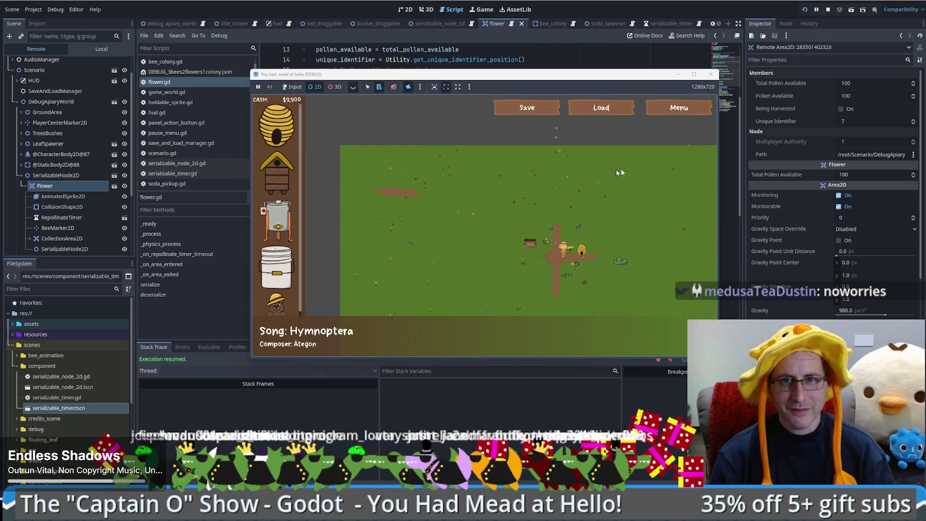
scroll(418, 183, "up", 5)
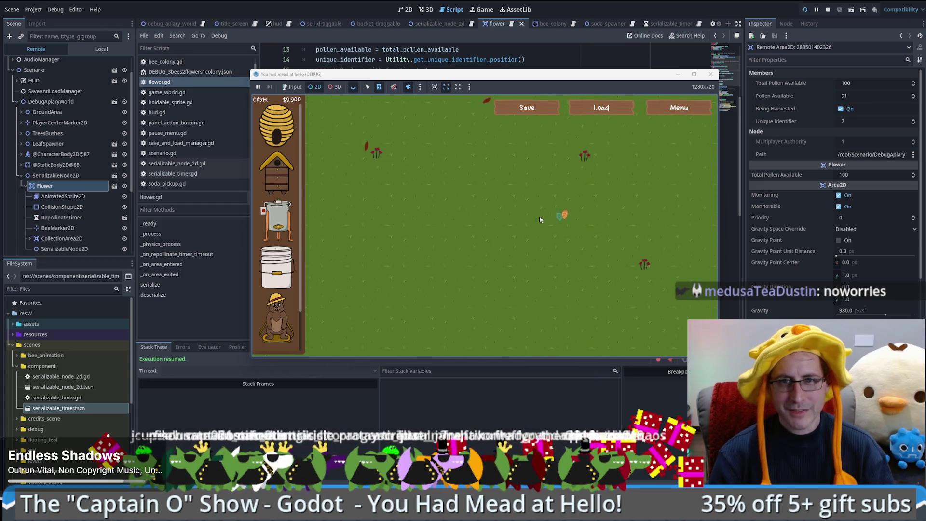
scroll(538, 219, "down", 5)
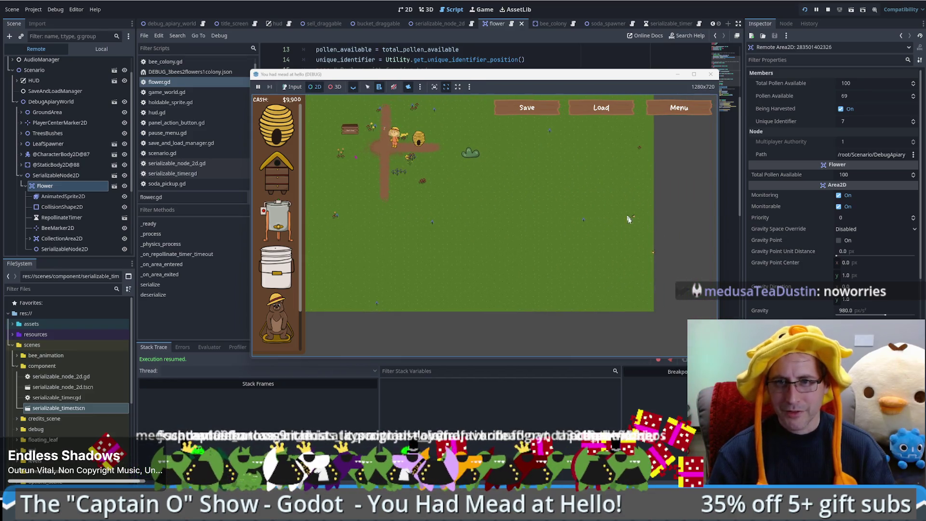
left_click_drag(620, 266, 607, 325)
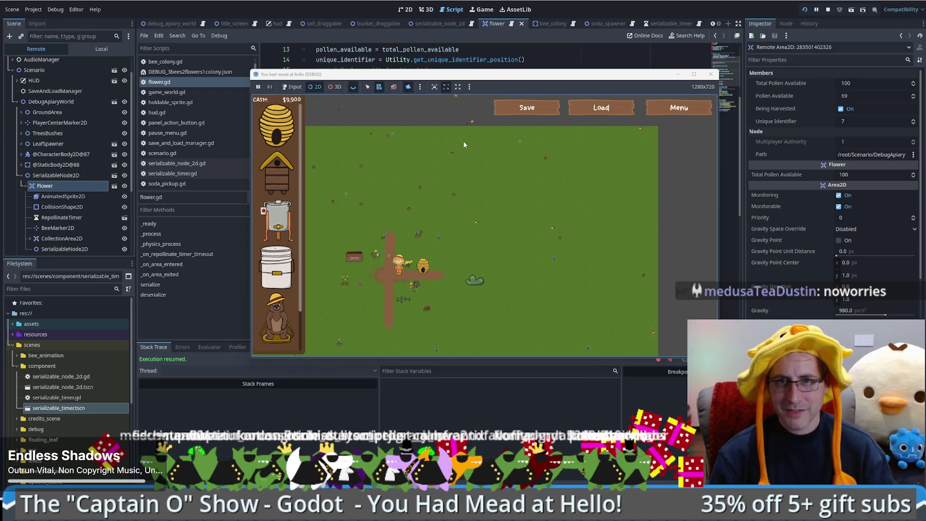
key("Down")
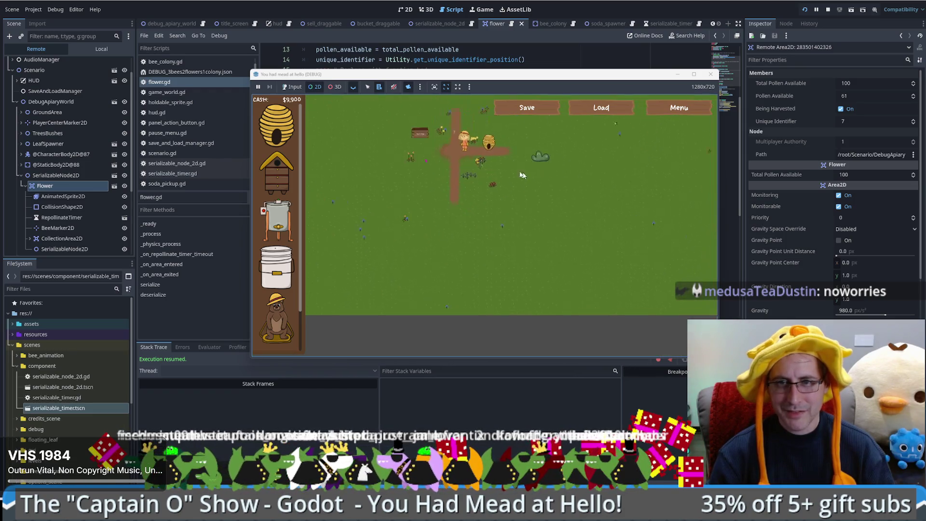
mouse_move(522, 175)
left_mouse_down()
mouse_move(439, 158)
mouse_move(498, 225)
mouse_move(466, 200)
mouse_move(510, 224)
left_mouse_up()
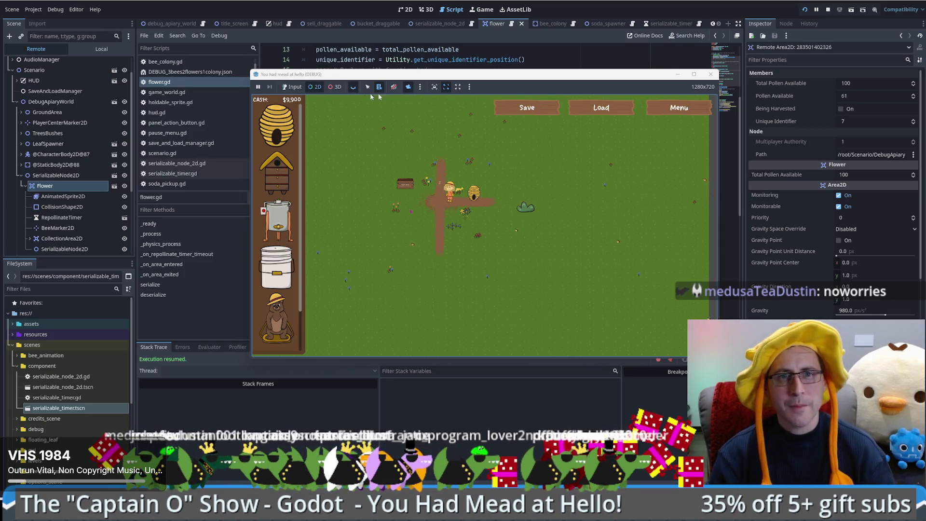
left_click_drag(337, 74, 469, 46)
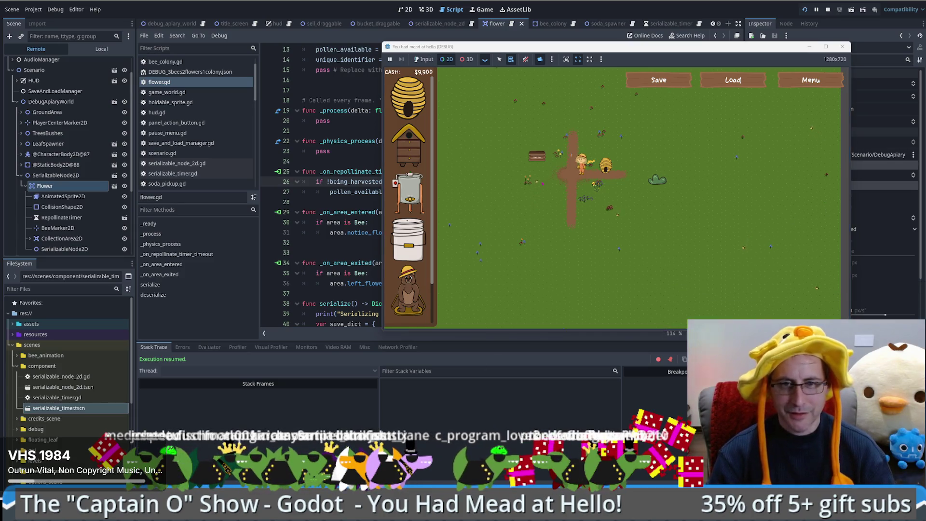
key("alt+Tab")
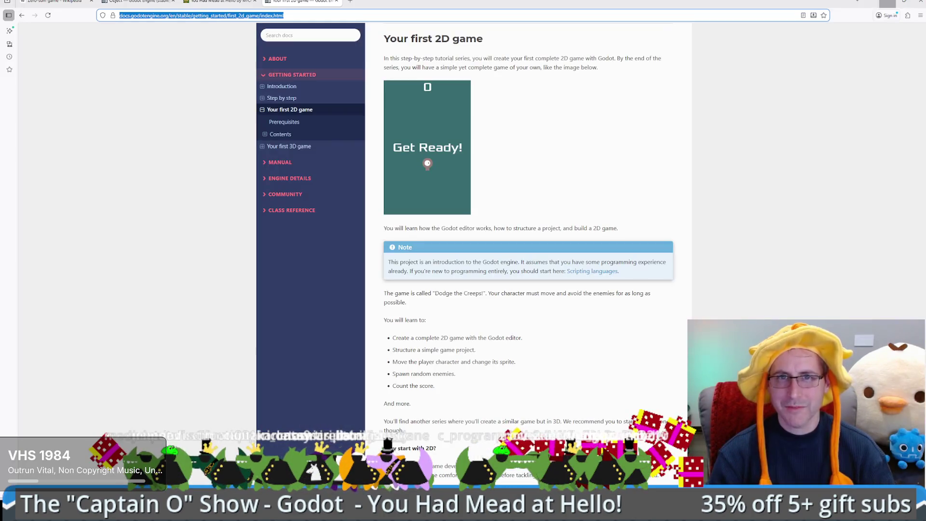
Load lichess.org in a new browser tab, then return to the Godot editor.
key("ctrl+t")
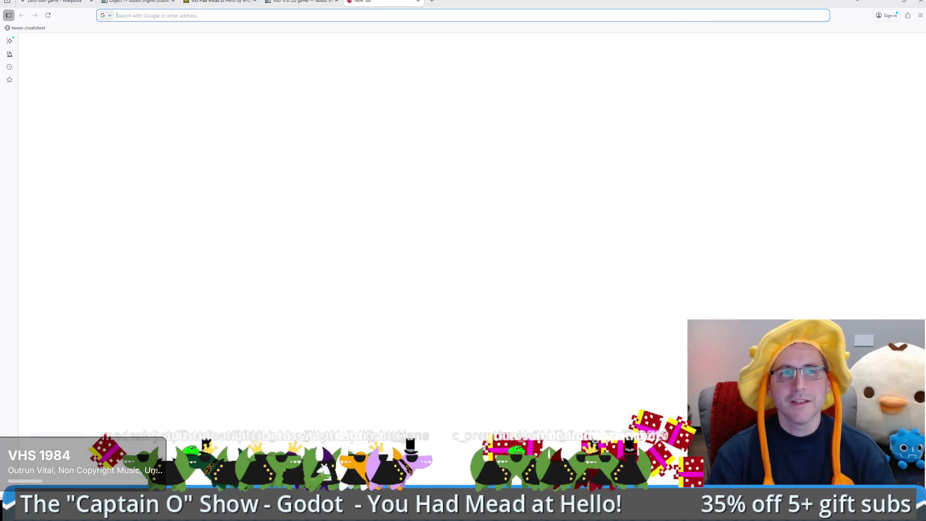
type("lichess.org/")
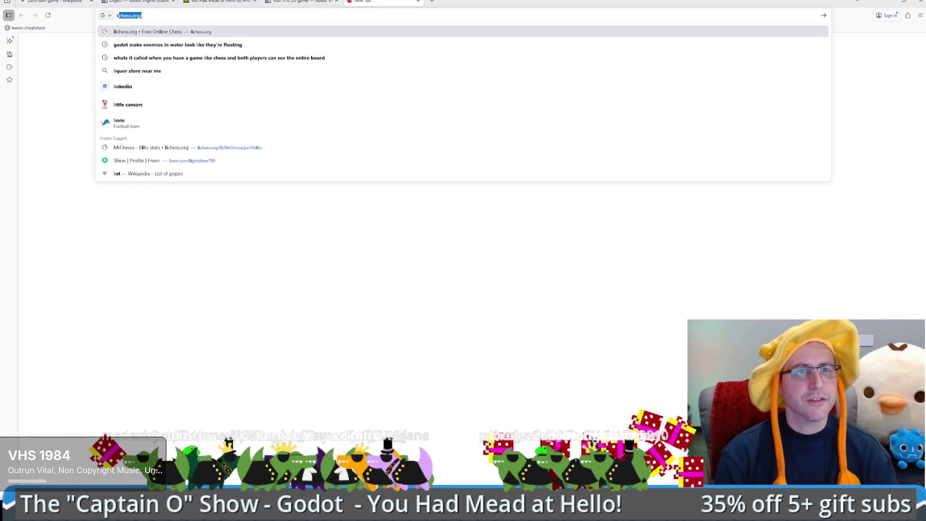
key("Return")
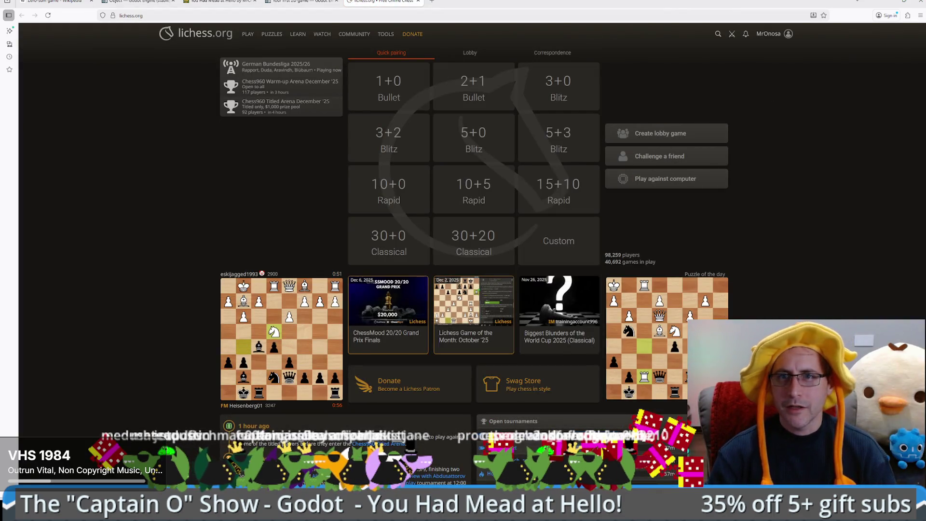
key("alt+Tab")
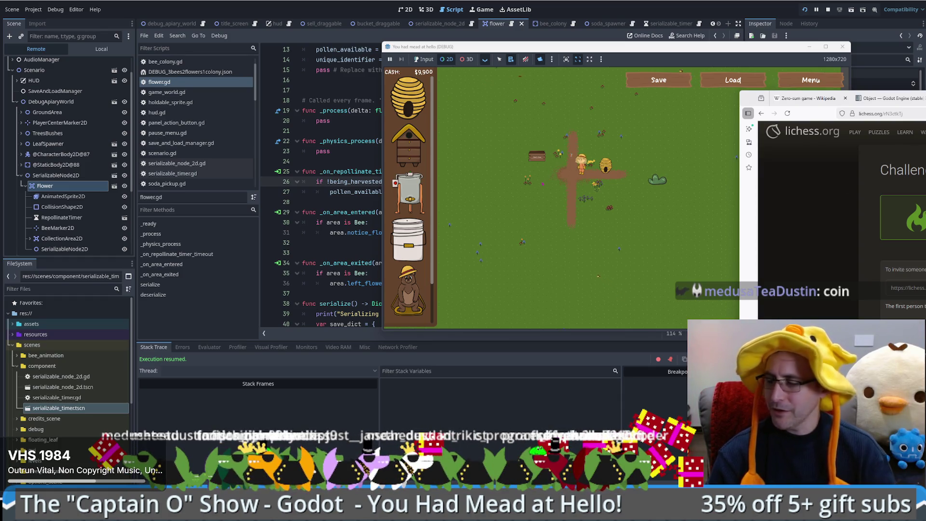
Drag the lichess browser window to the top of the screen to maximize it.
left_click_drag(795, 98, 601, 9)
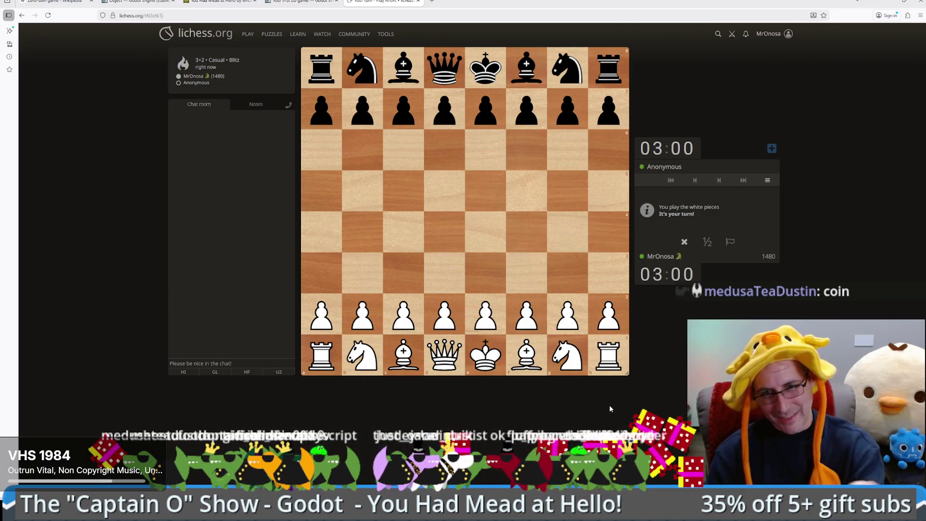
Play the opening moves e4, Nf3, d4 and Nc3, premoving the f3 knight to d4.
left_click_drag(482, 323, 485, 234)
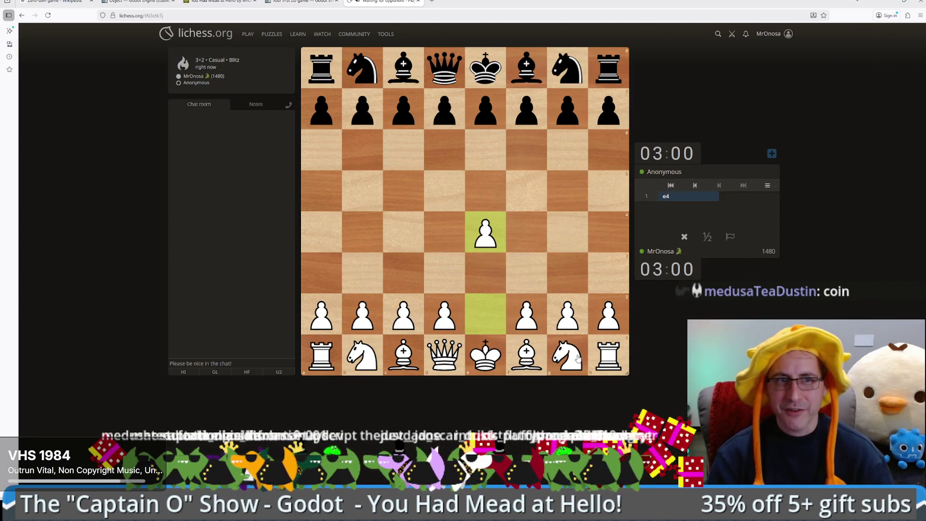
left_click_drag(575, 356, 529, 285)
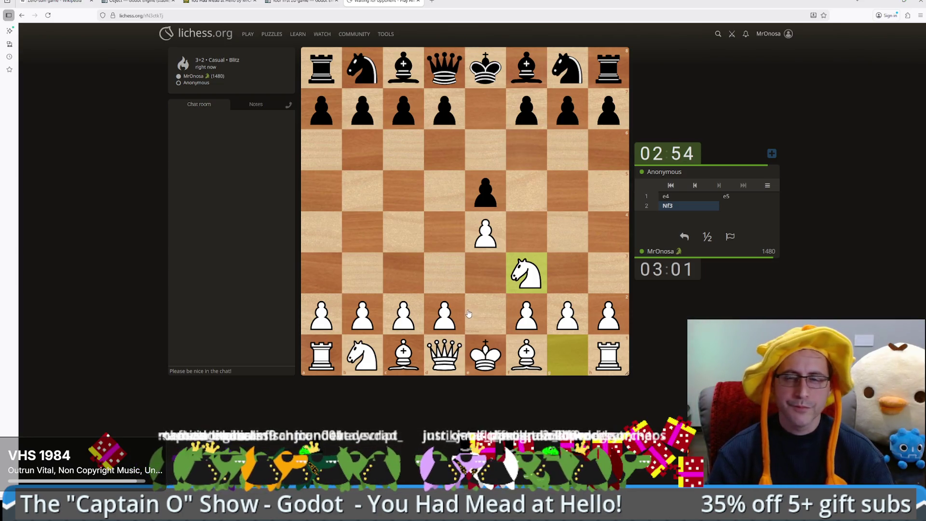
left_click_drag(456, 308, 443, 224)
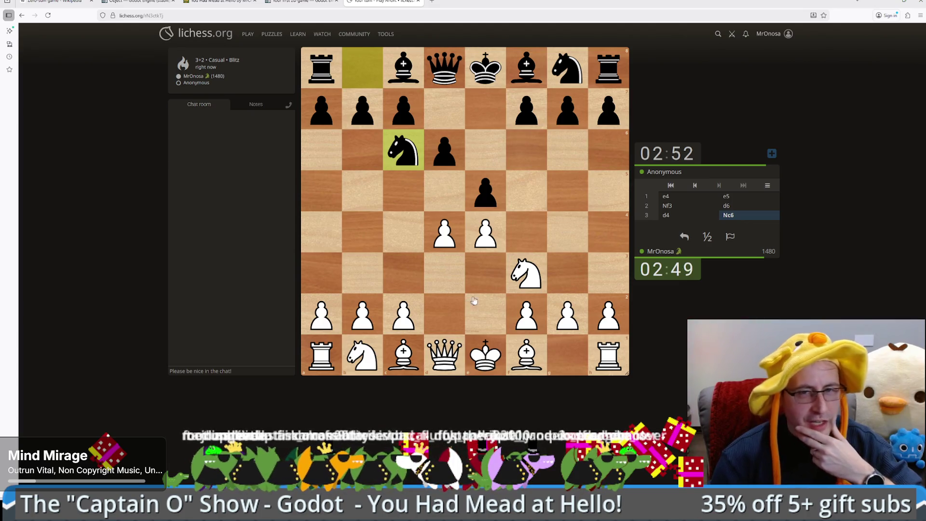
left_click_drag(361, 356, 410, 275)
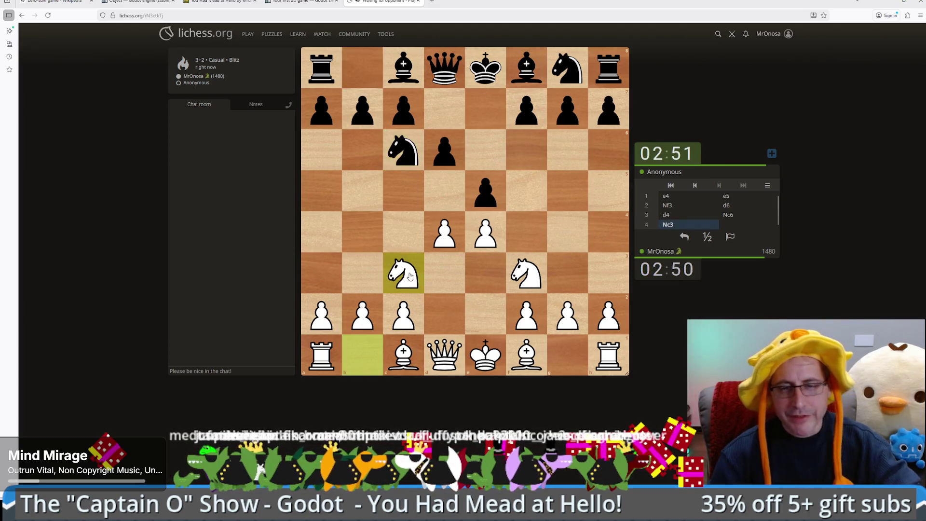
mouse_move(525, 272)
left_mouse_down()
mouse_move(432, 236)
mouse_move(459, 250)
left_mouse_up()
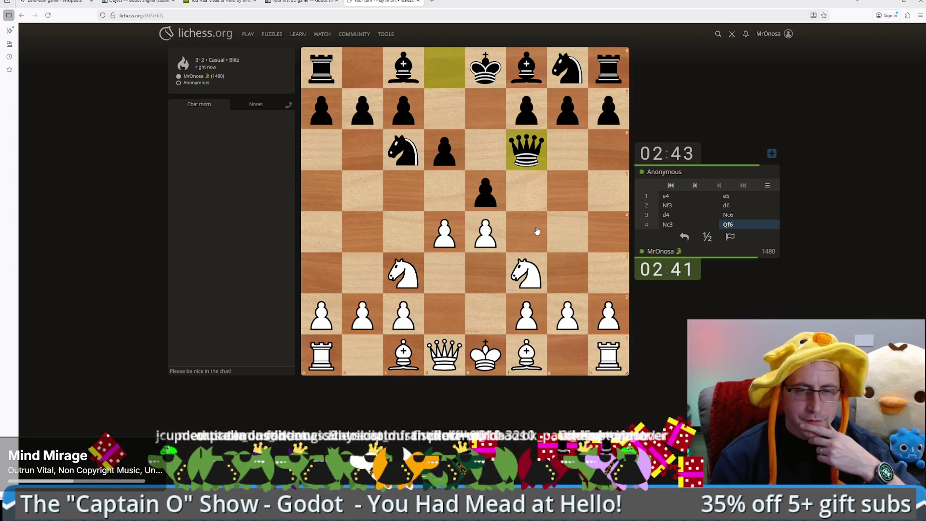
Continue with dxe5, Bb5, Nd5, Qxf3 winning black's queen, then Bxd7+.
left_click_drag(444, 232, 484, 187)
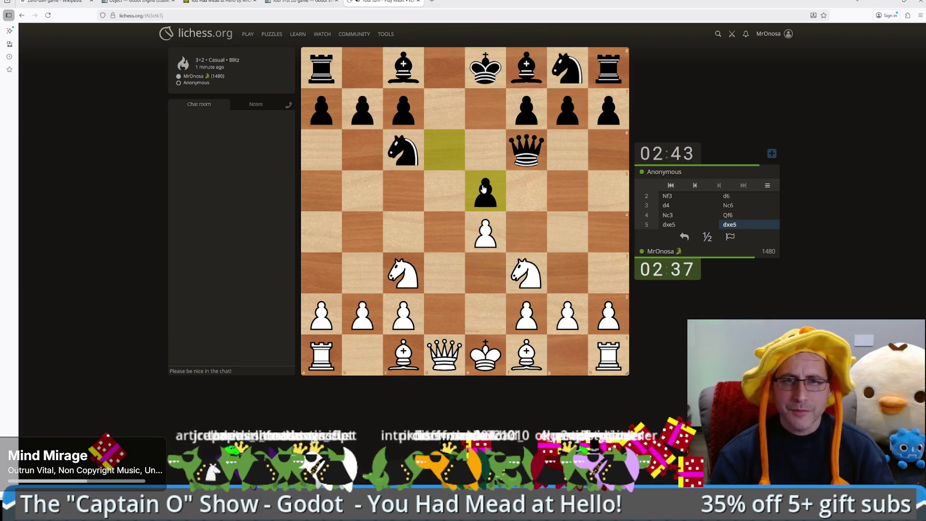
left_click_drag(526, 355, 362, 189)
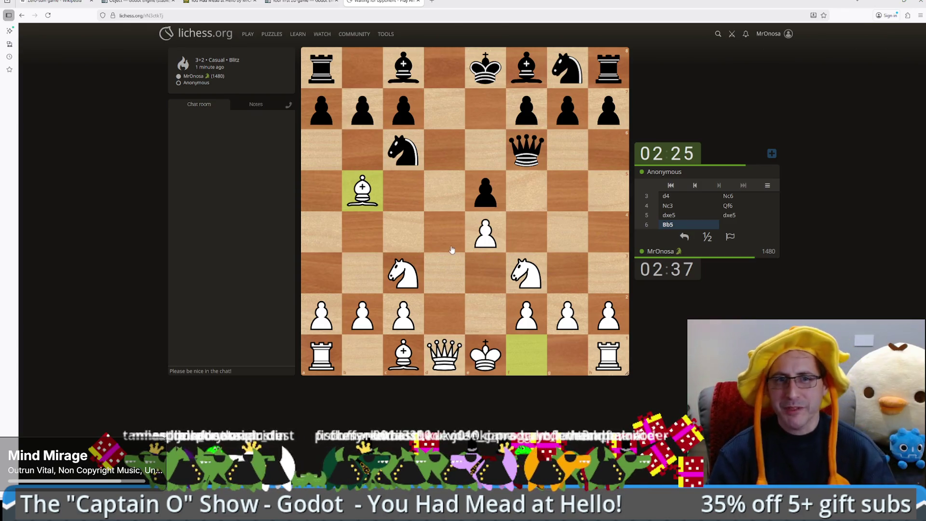
left_click_drag(403, 273, 451, 189)
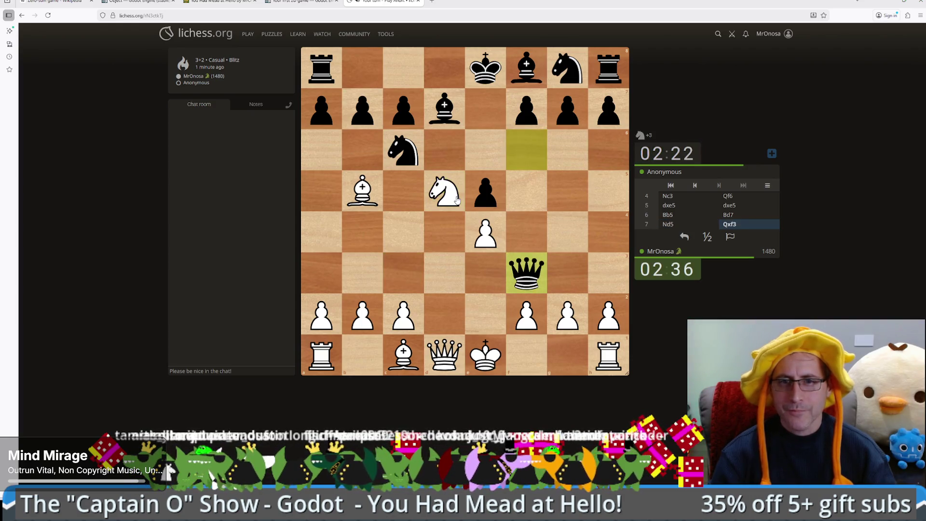
left_click_drag(444, 354, 526, 272)
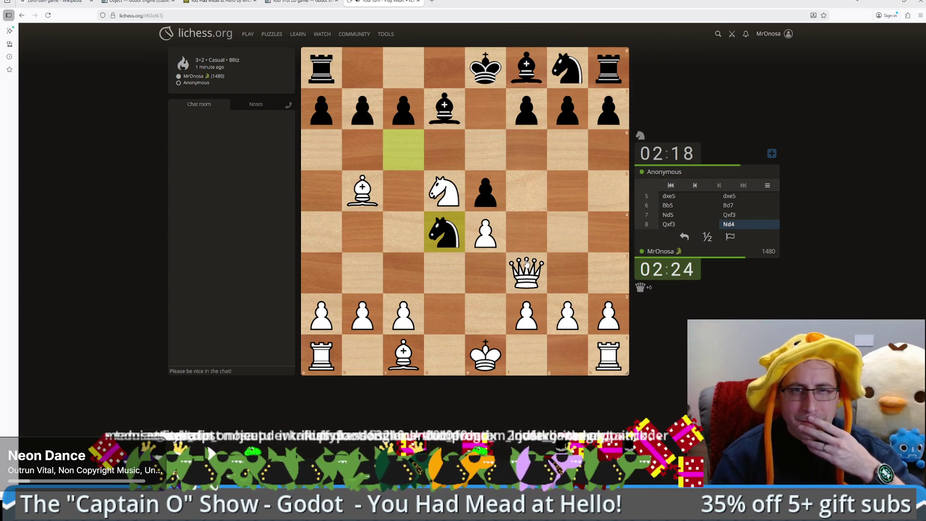
left_click_drag(362, 190, 444, 108)
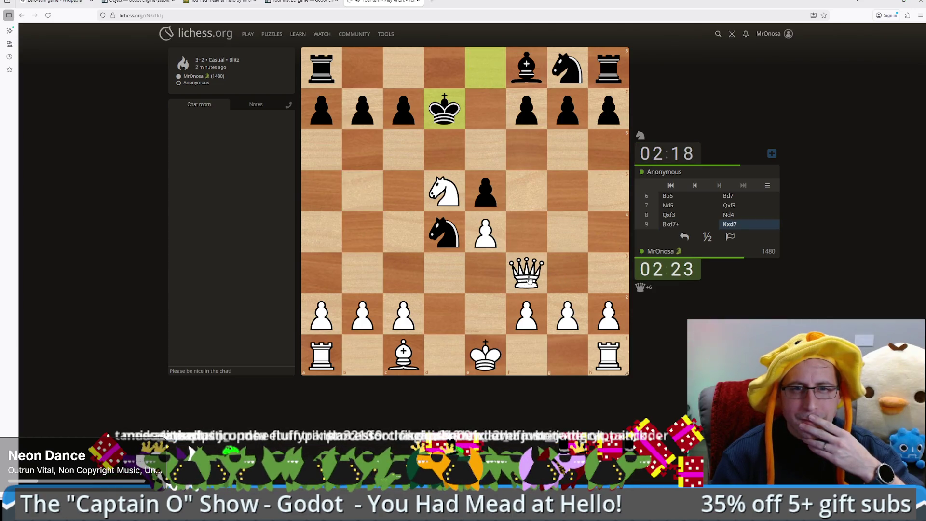
Play Qg4+, castle kingside, push c3, retreat the queen, then Nxe7+ with the d5 knight.
left_click_drag(527, 279, 570, 237)
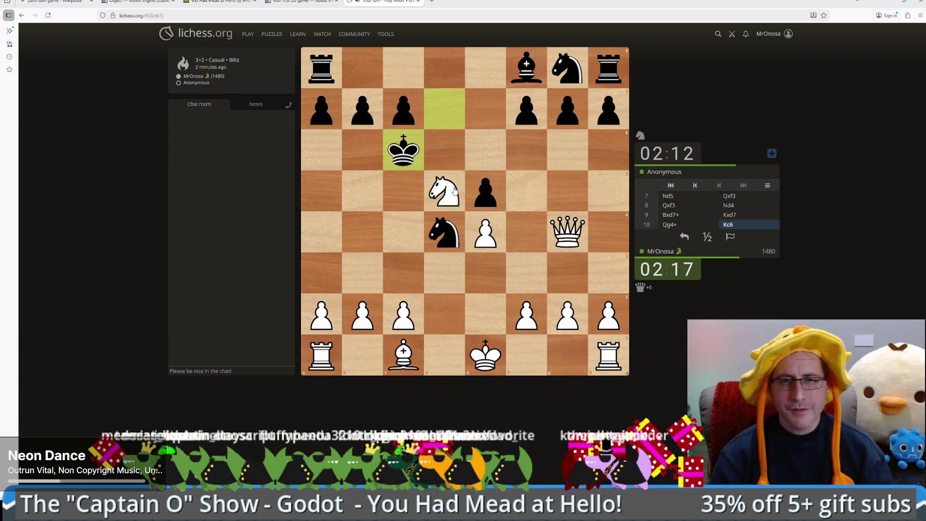
left_click_drag(484, 360, 573, 361)
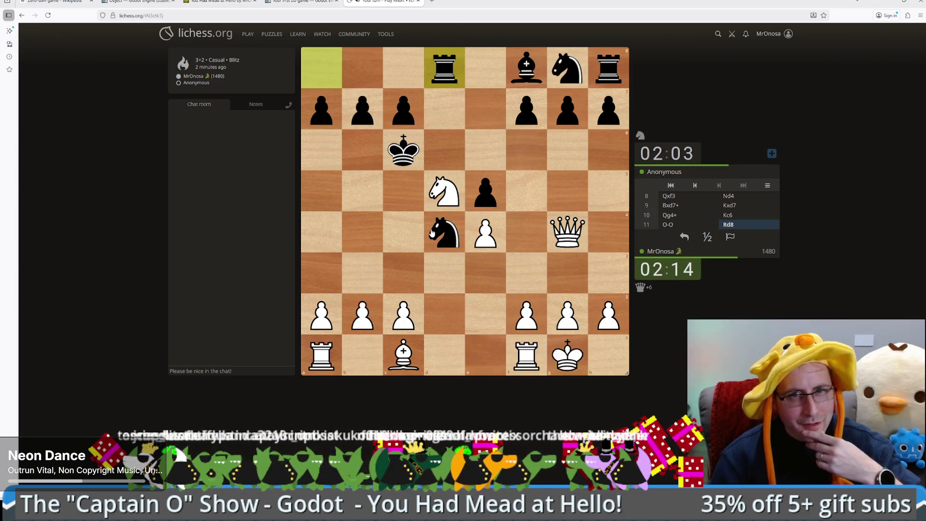
left_click_drag(403, 318, 403, 272)
left_click_drag(404, 273, 403, 272)
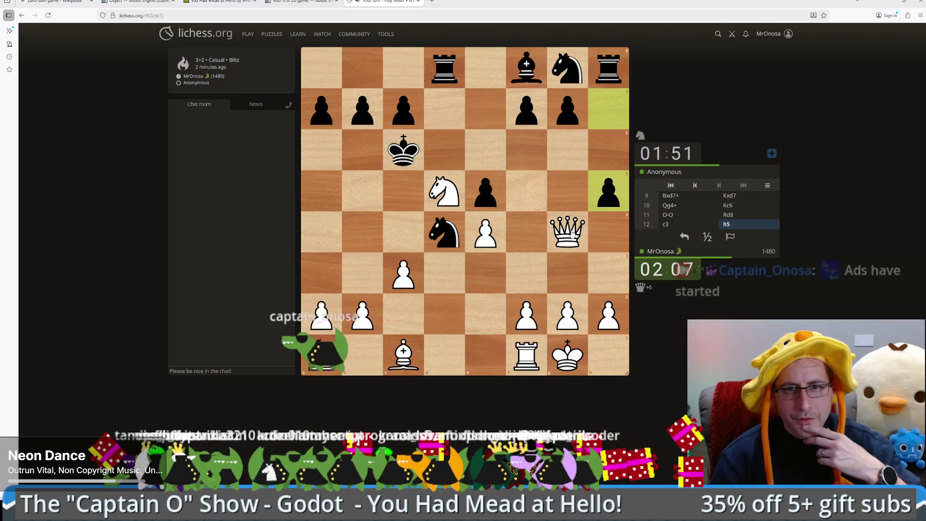
left_click_drag(568, 238, 565, 197)
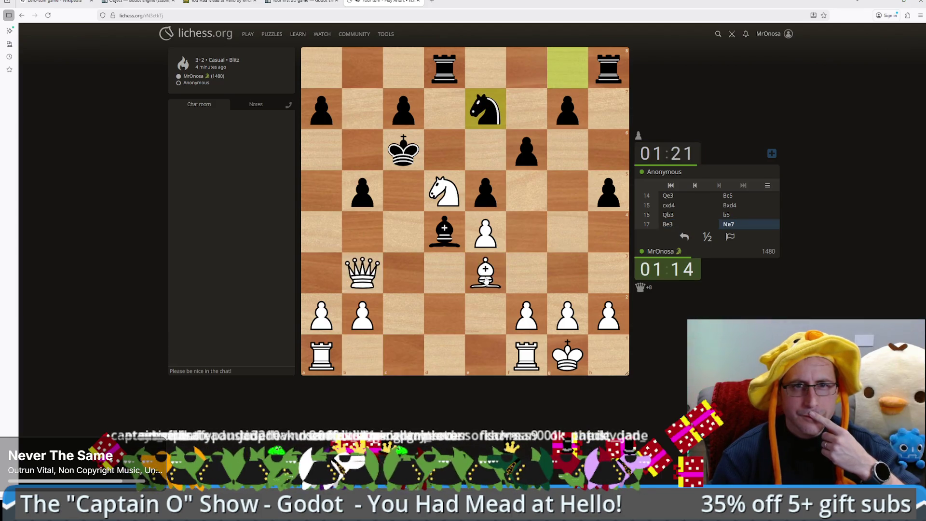
left_click(441, 201)
left_click(479, 109)
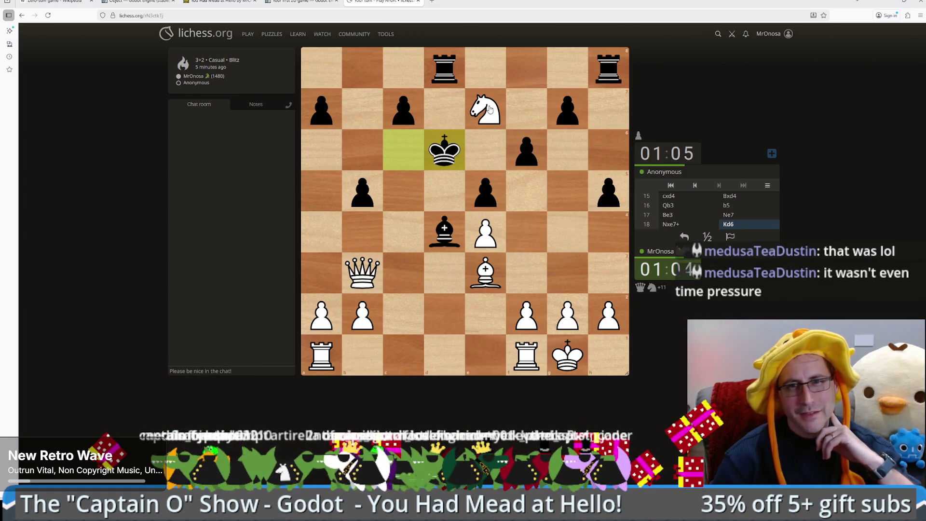
Play Nf5+, Rc1, knight takes on d4, then bishop captures c5 with check.
left_click_drag(489, 109, 519, 192)
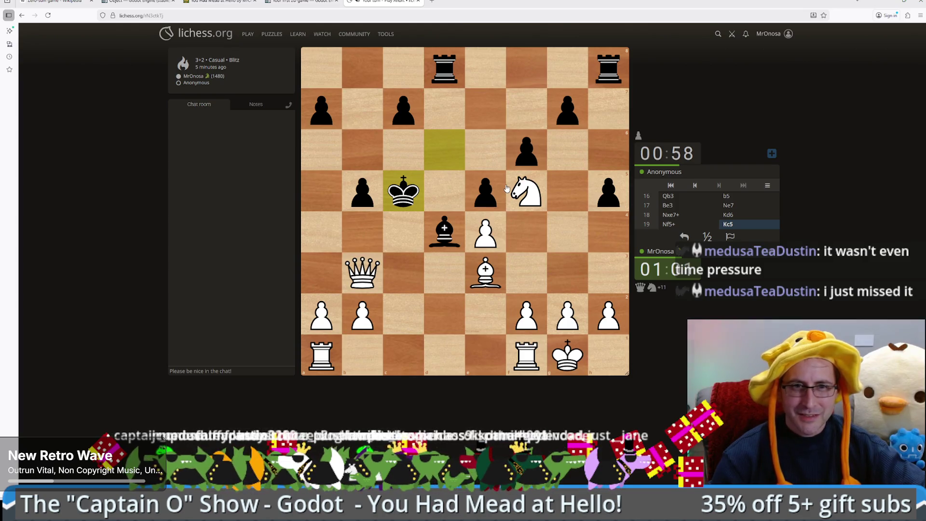
left_click_drag(313, 362, 404, 362)
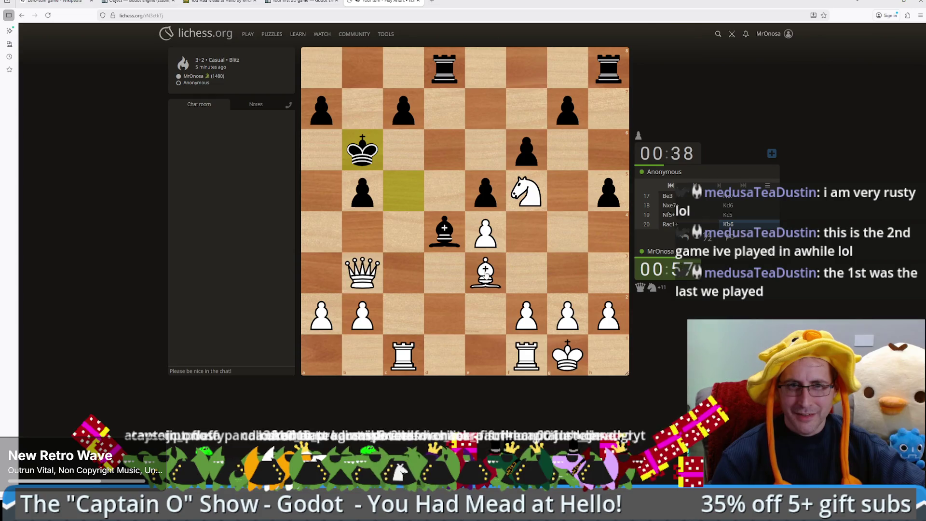
mouse_move(520, 202)
left_mouse_down()
mouse_move(477, 202)
mouse_move(452, 231)
left_mouse_up()
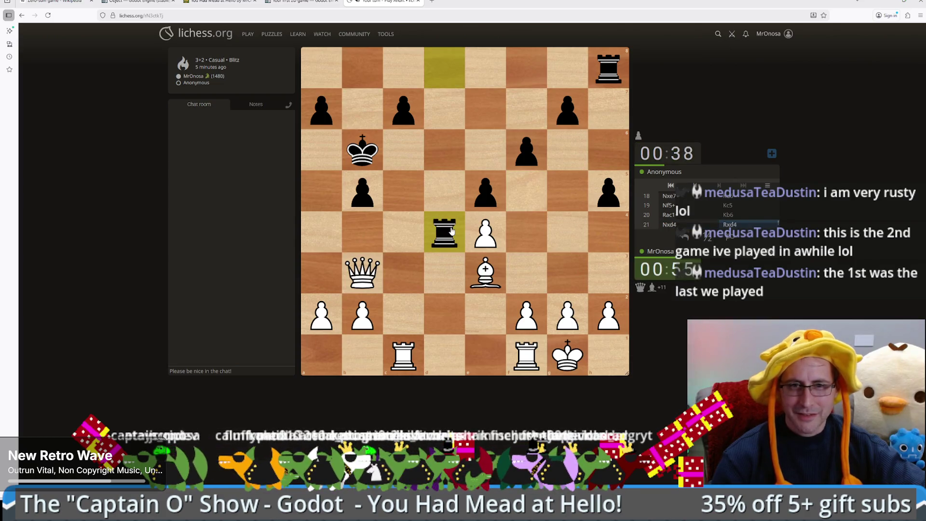
mouse_move(476, 265)
left_mouse_down()
mouse_move(445, 229)
mouse_move(459, 231)
left_mouse_up()
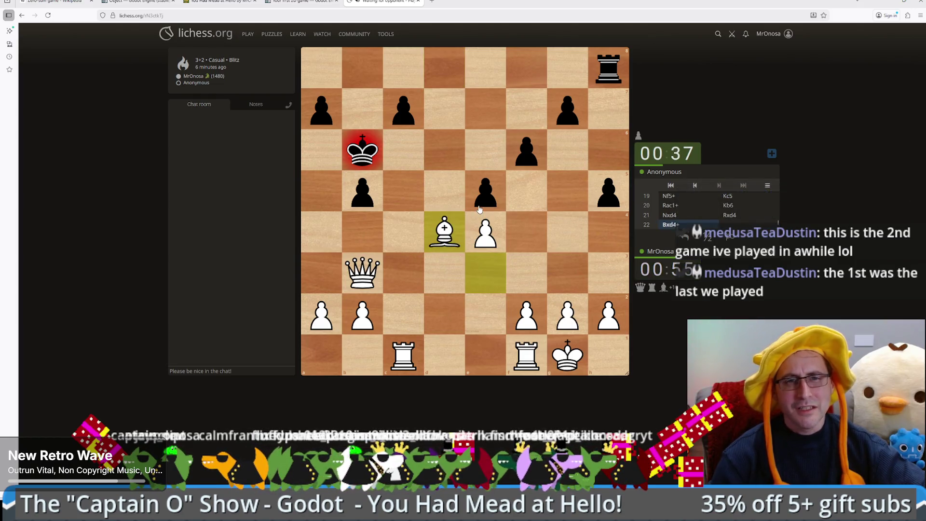
left_click(439, 236)
left_click(403, 187)
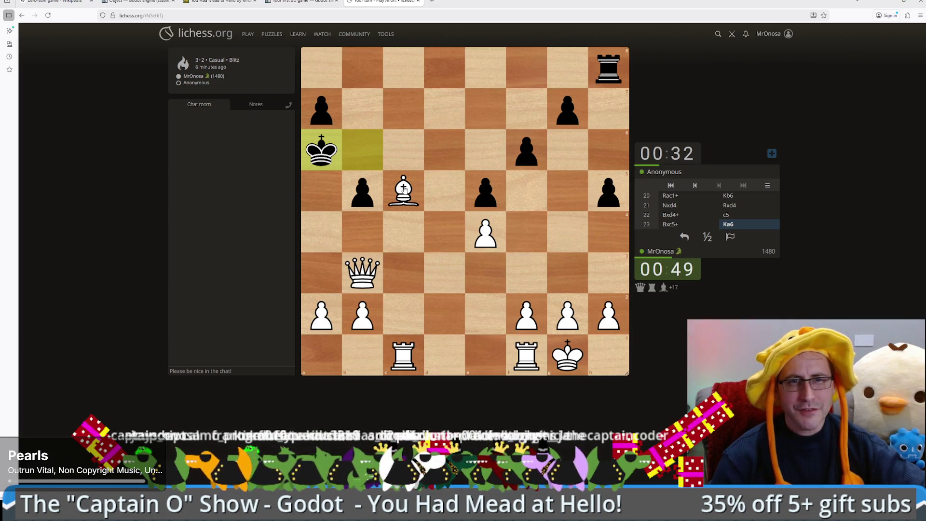
Check with Qa3, move the f1 rook to d1, and deliver Qb6 checkmate.
mouse_move(365, 280)
left_mouse_down()
mouse_move(331, 279)
mouse_move(318, 106)
left_mouse_up()
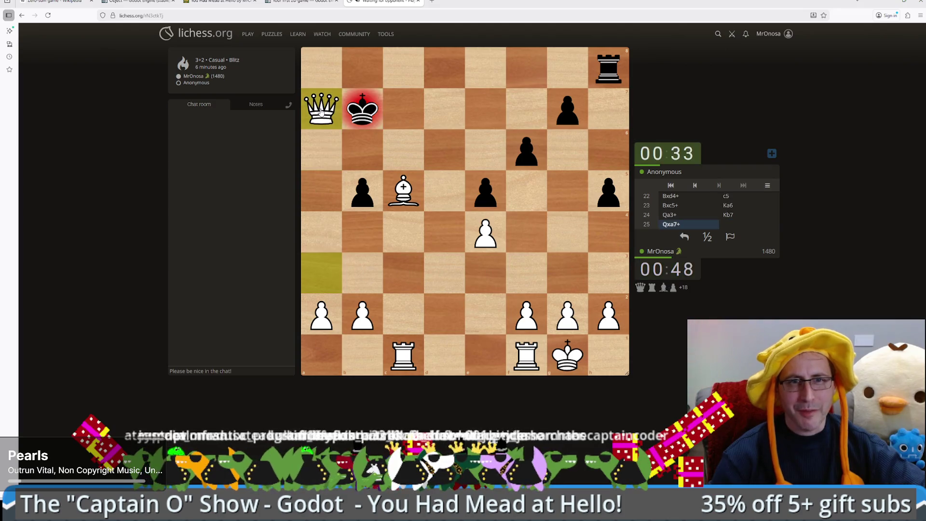
mouse_move(526, 357)
left_mouse_down()
mouse_move(441, 355)
mouse_move(400, 258)
left_mouse_up()
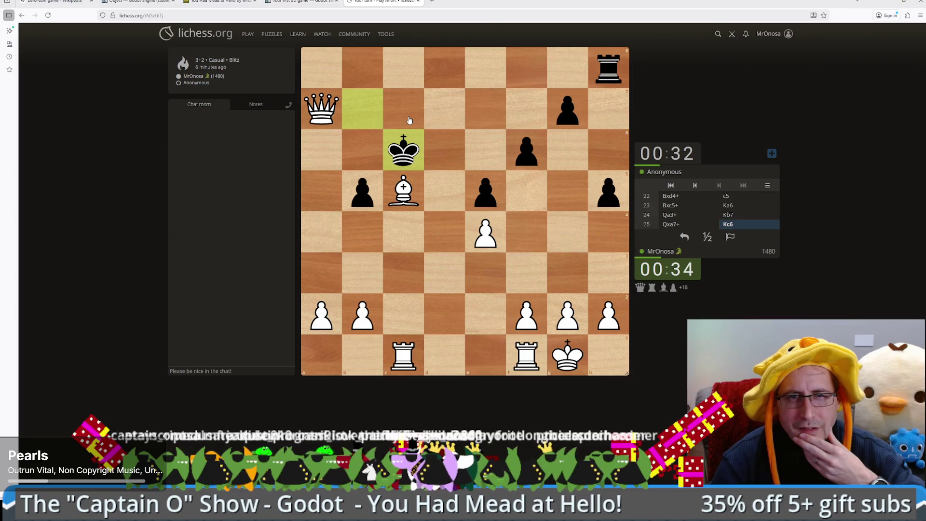
left_click_drag(526, 354, 444, 356)
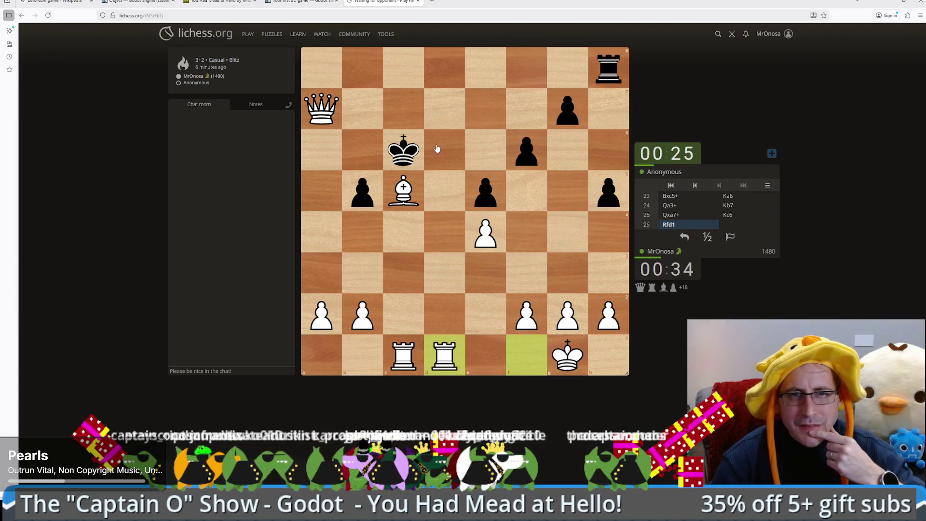
mouse_move(367, 144)
left_mouse_down()
mouse_move(369, 108)
mouse_move(392, 114)
mouse_move(366, 128)
left_mouse_up()
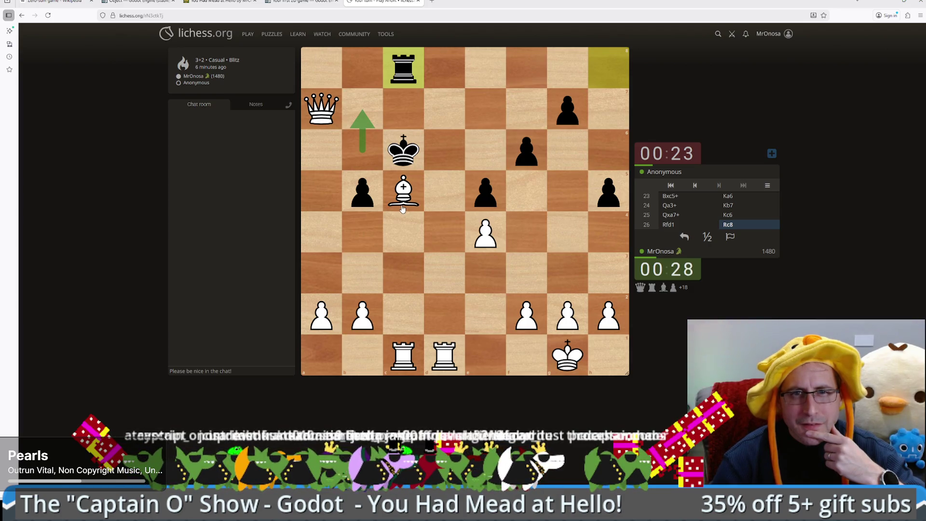
left_click_drag(404, 205, 369, 229)
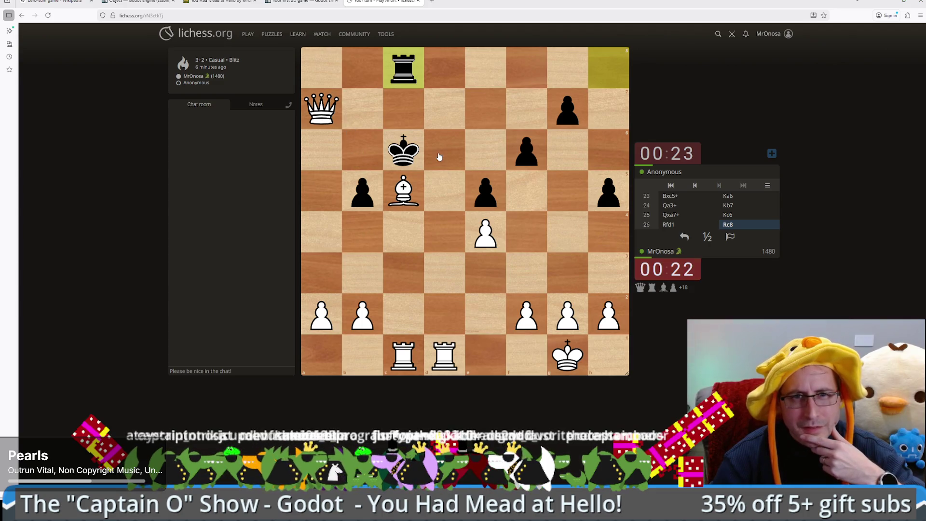
left_click_drag(322, 109, 365, 155)
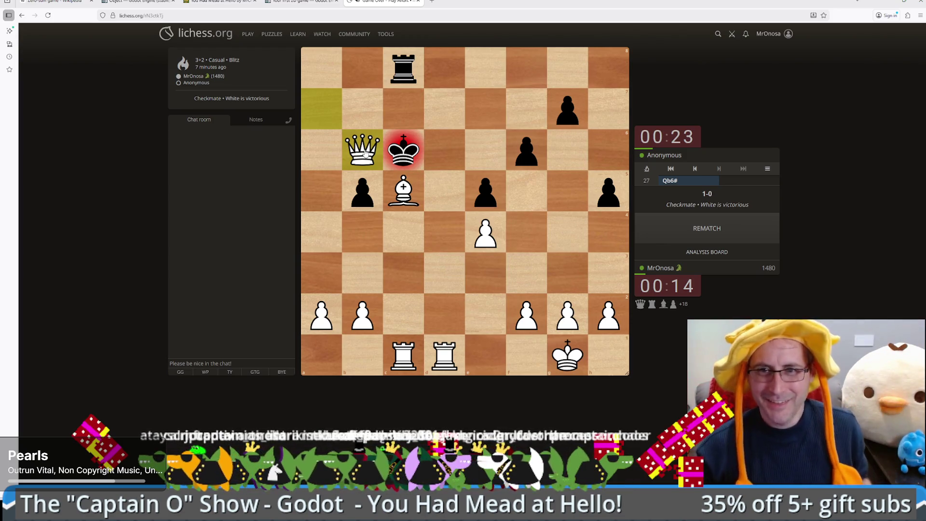
Scroll back through the finished game's moves to 7...Qxf3, then close the chess tab.
scroll(553, 268, "up", 20)
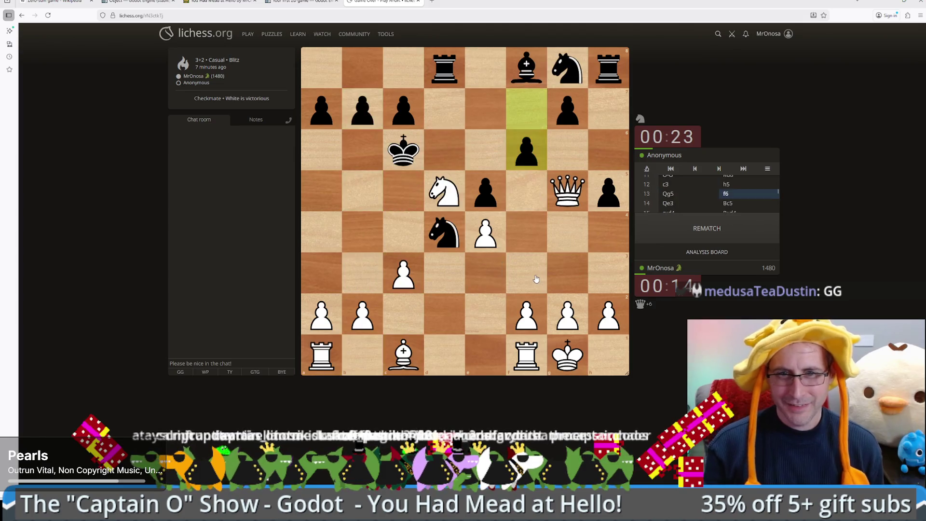
scroll(536, 278, "up", 10)
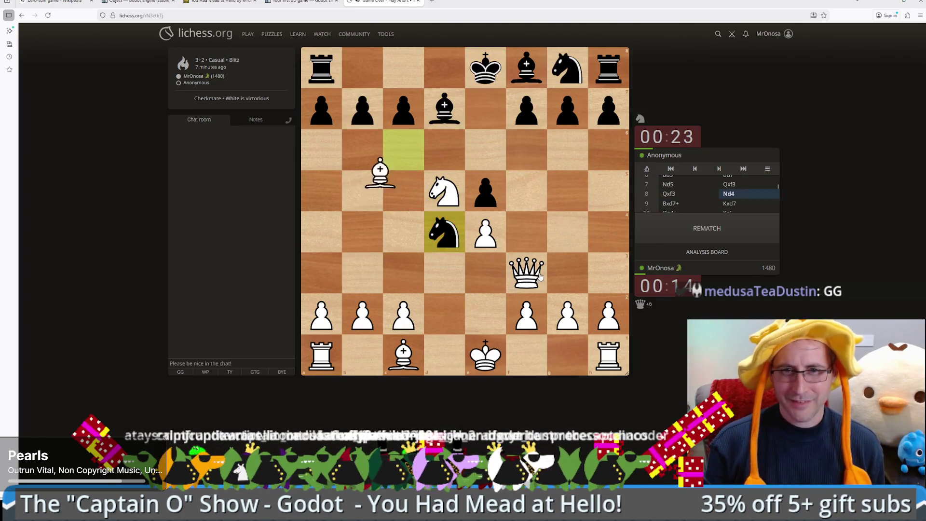
scroll(540, 276, "up", 2)
scroll(540, 279, "down", 1)
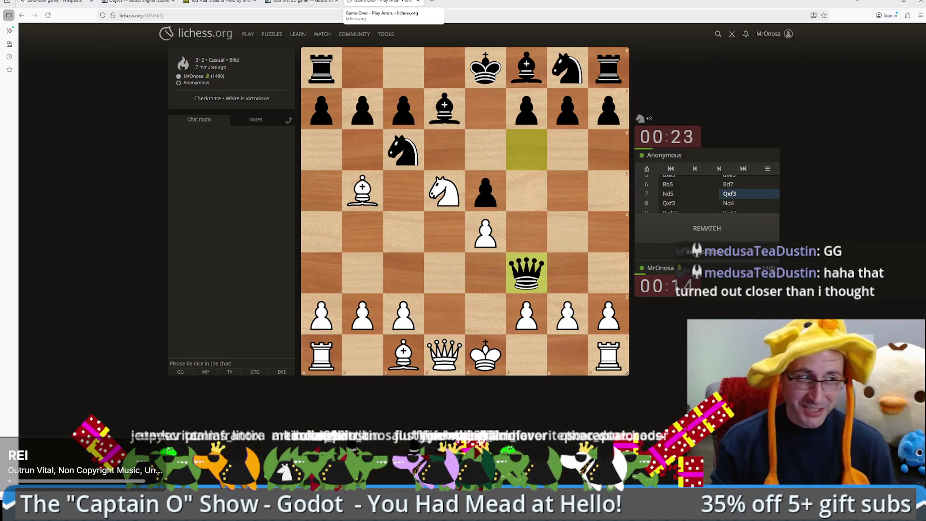
left_click(418, 1)
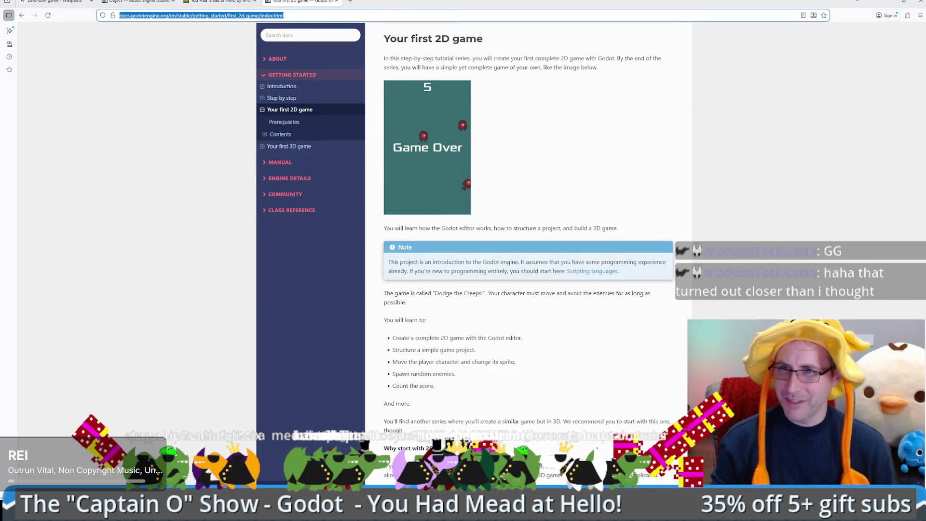
Minimize the browser, move the bee game window aside to reveal the Flower's Inspector, and zoom the view.
left_click(887, 3)
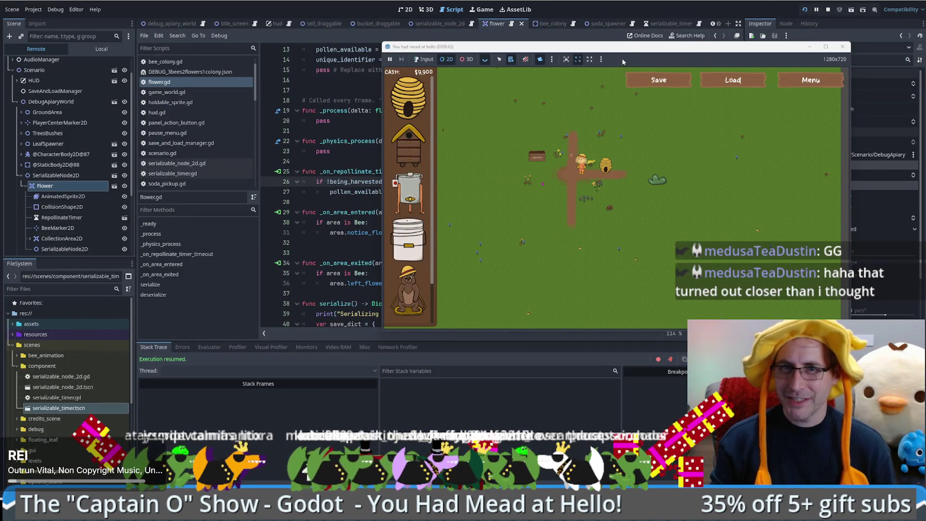
mouse_move(623, 61)
left_mouse_down()
mouse_move(457, 46)
mouse_move(457, 70)
left_mouse_up()
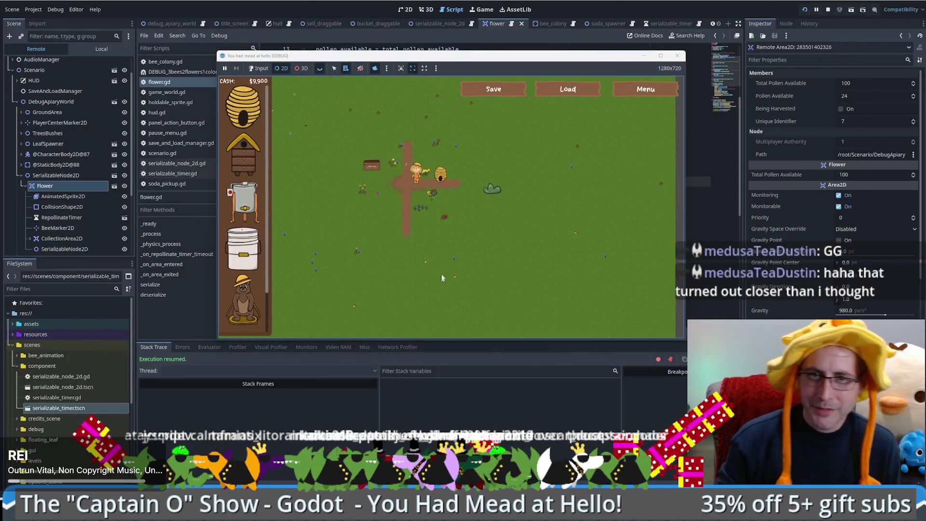
scroll(434, 215, "up", 4)
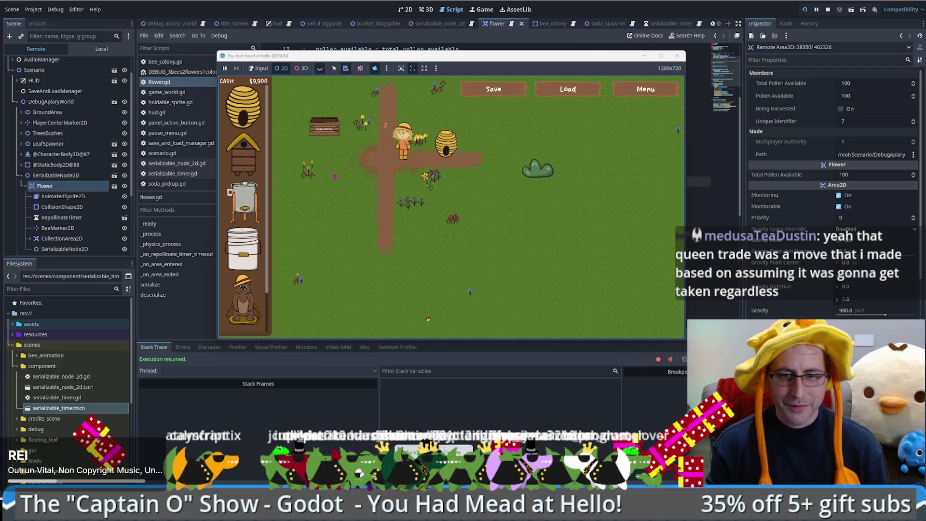
key("alt+Tab")
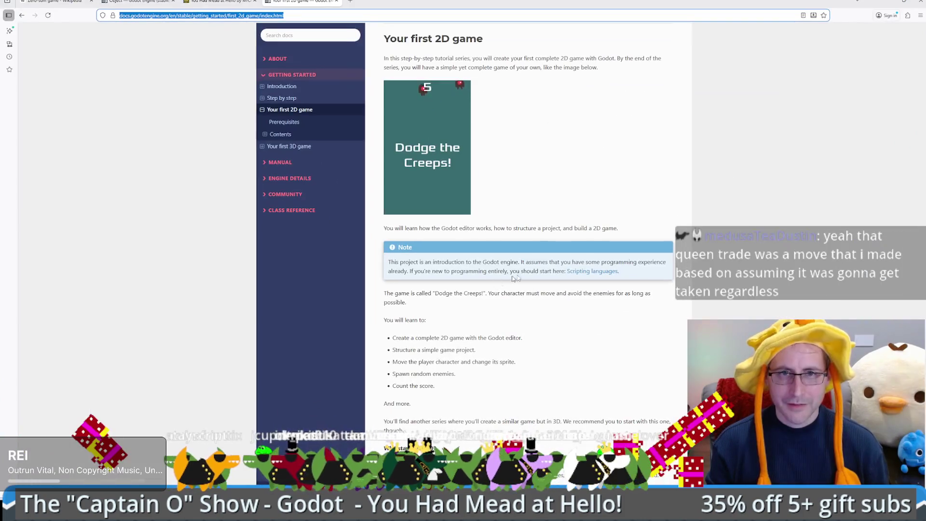
Reopen the closed Lichess game tab and scroll to its analysis board.
right_click(473, 2)
left_click(502, 50)
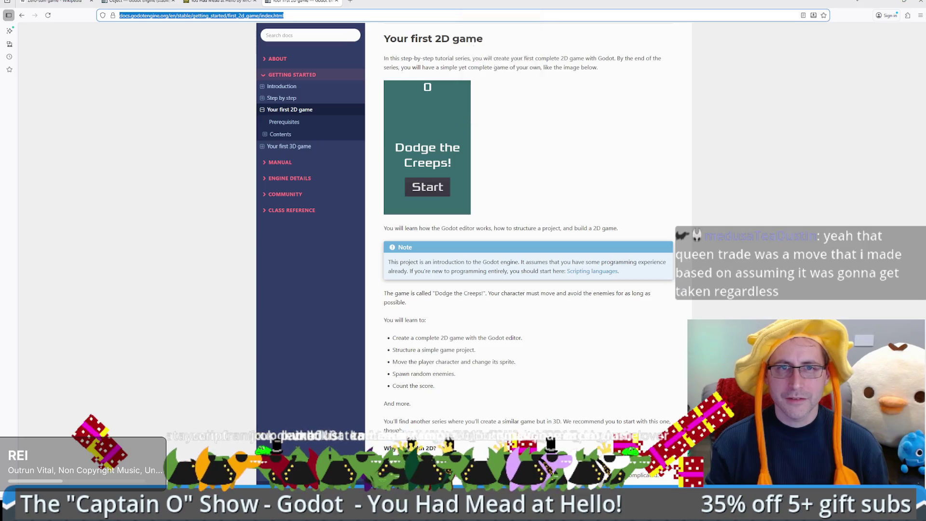
scroll(571, 194, "down", 12)
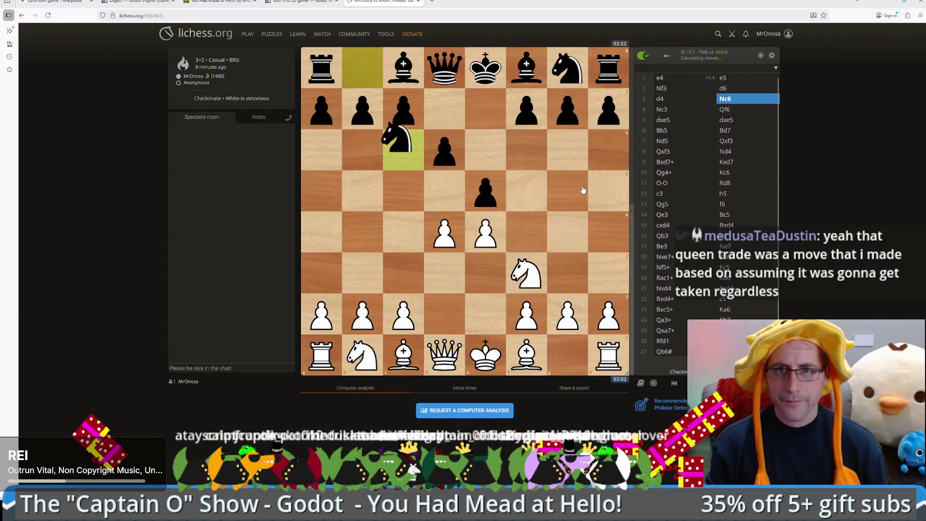
scroll(571, 194, "down", 1)
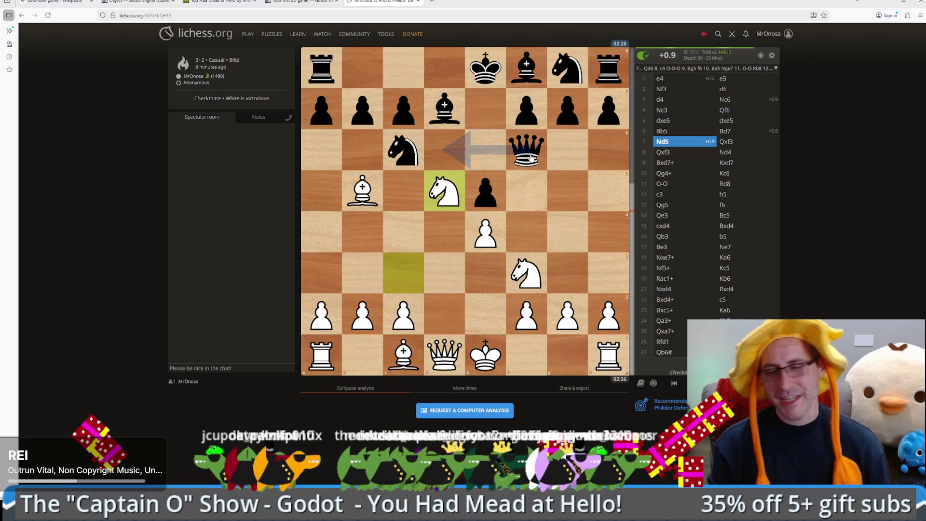
Test the 7...Qd8 Nxc7+ line on the analysis board after 7.Nd5.
mouse_move(529, 158)
left_mouse_down()
mouse_move(511, 121)
mouse_move(441, 66)
left_mouse_up()
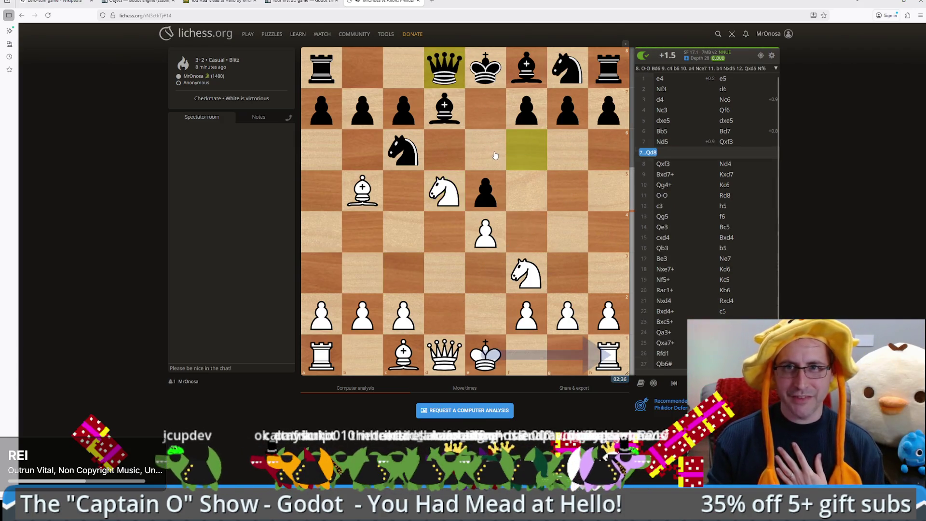
key("Left")
key("Right")
key("Left")
left_click_drag(524, 151, 448, 79)
mouse_move(445, 205)
left_mouse_down()
mouse_move(441, 155)
mouse_move(403, 112)
left_mouse_up()
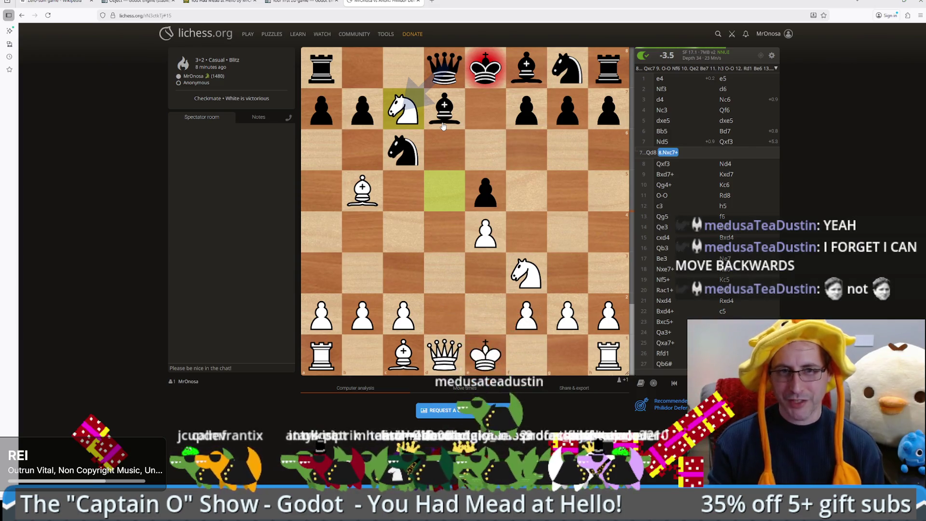
Step from 6.Bb5 through 6...Bd7 to 7.Nd5, then close the analysis and return to Godot.
key("Left")
key("Left")
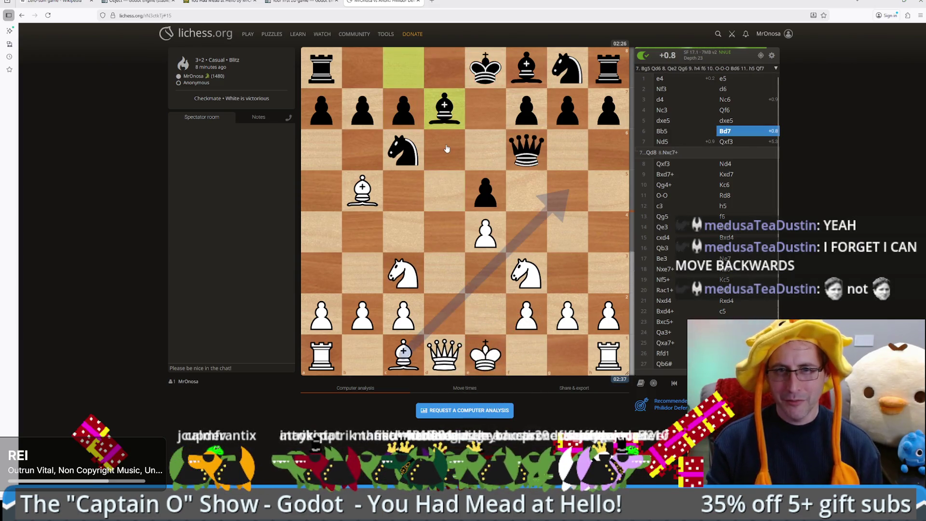
key("Left")
key("Right")
key("Left")
key("Left")
key("Right")
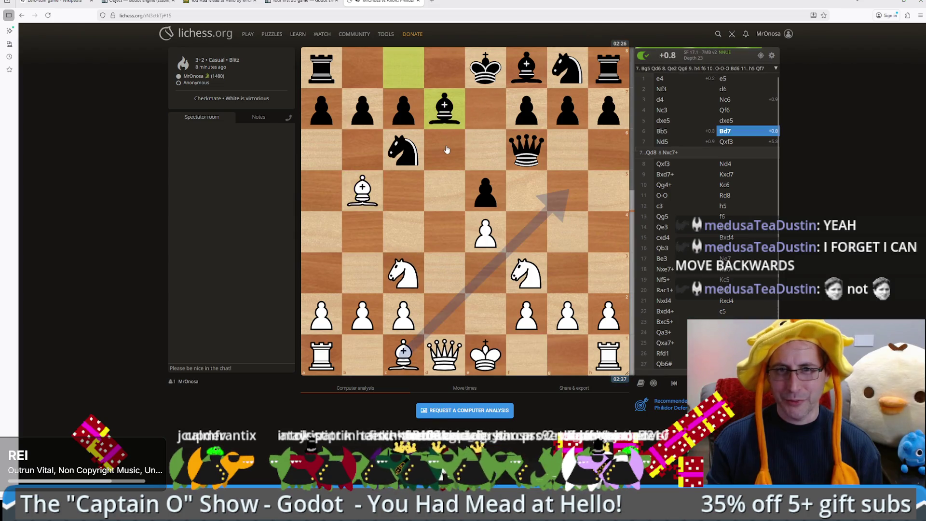
key("Right")
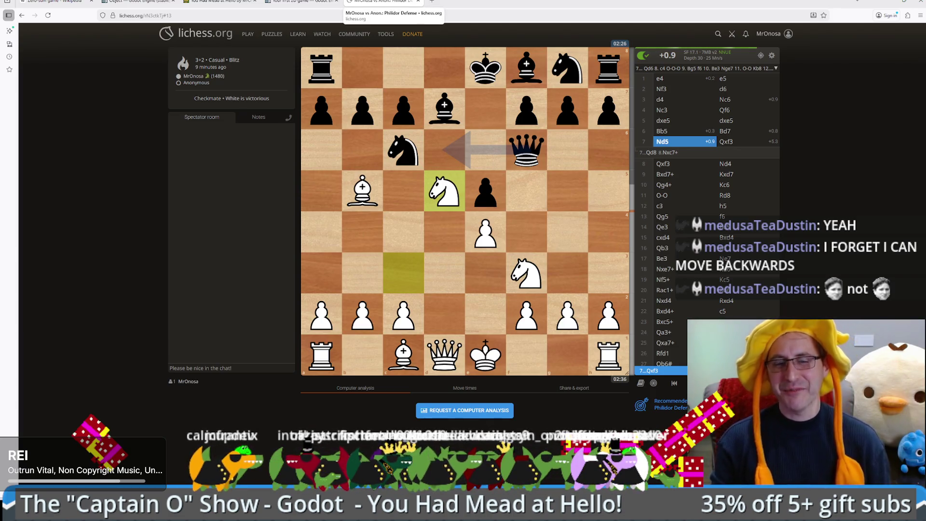
left_click(418, 1)
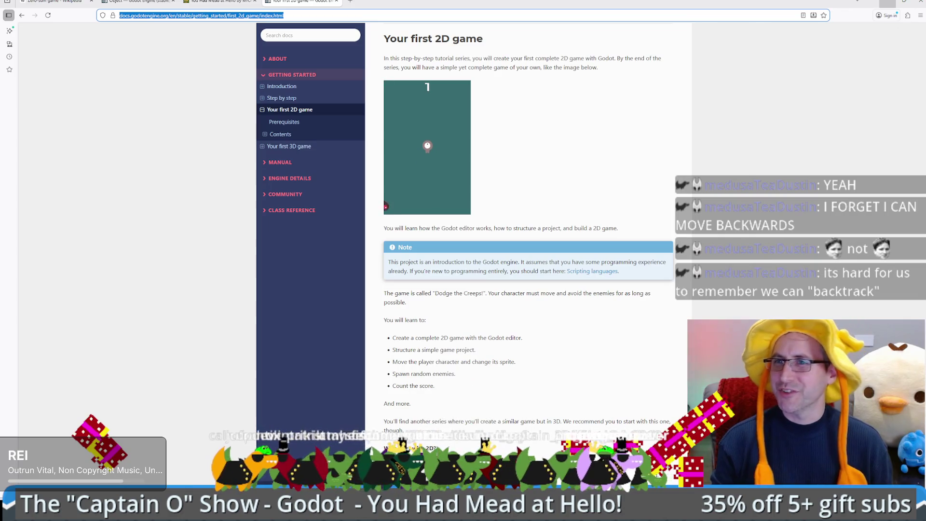
key("alt+Tab")
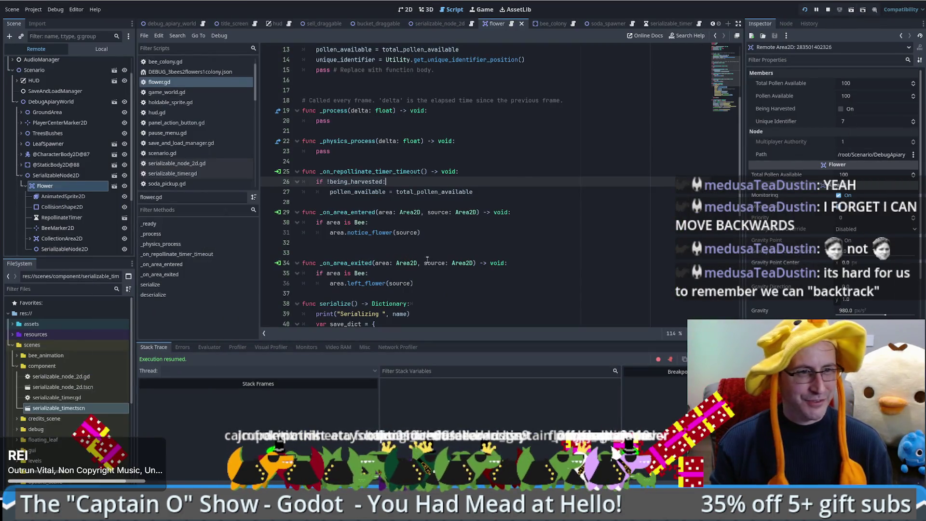
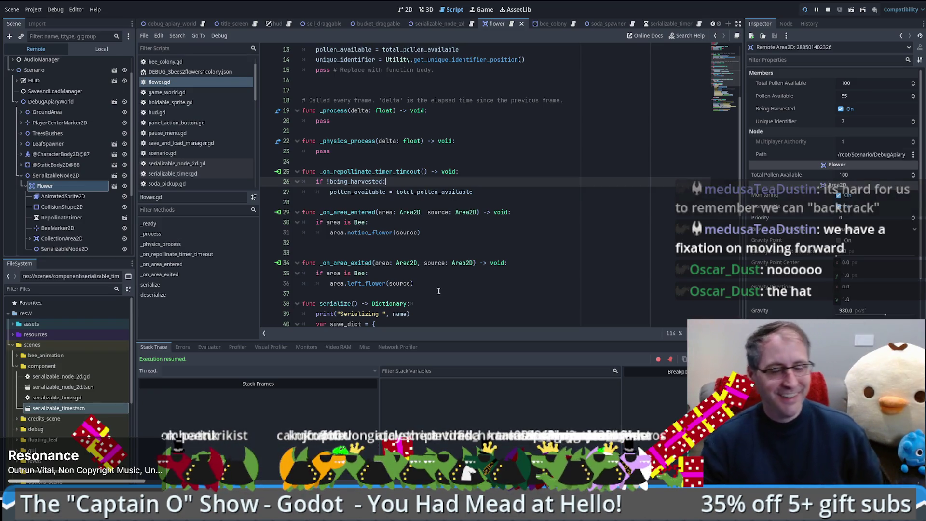
Inspect the live SerializableNode2D's position and JSON docs, then bring the game window forward.
left_click(427, 304)
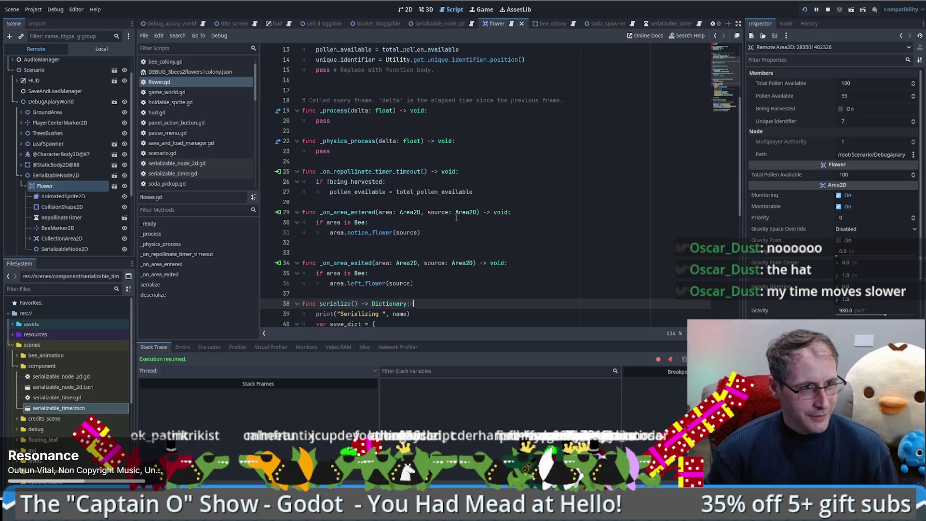
scroll(473, 252, "down", 6)
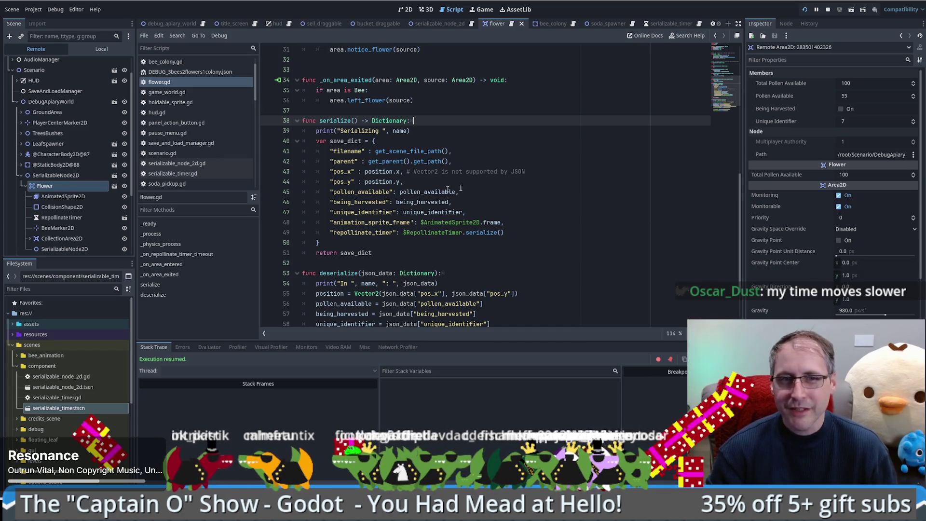
left_click(424, 162)
left_click(56, 175)
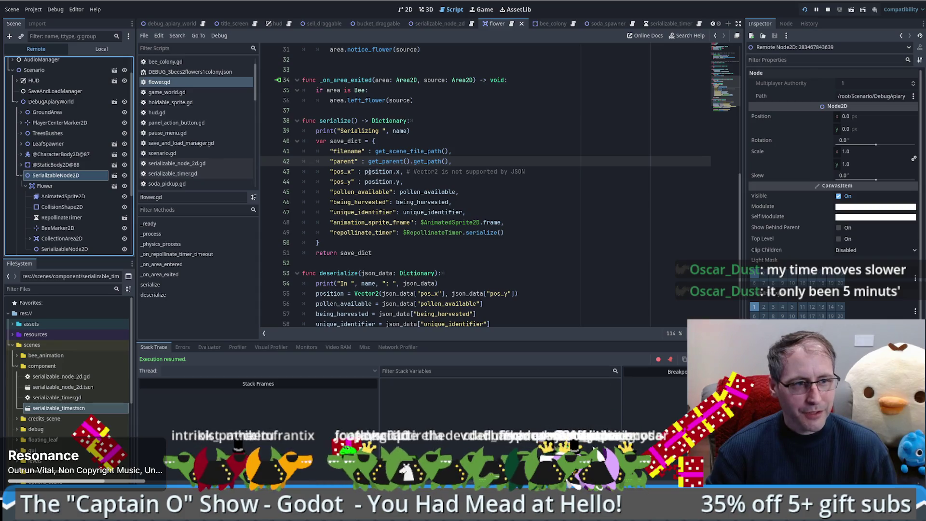
mouse_move(367, 171)
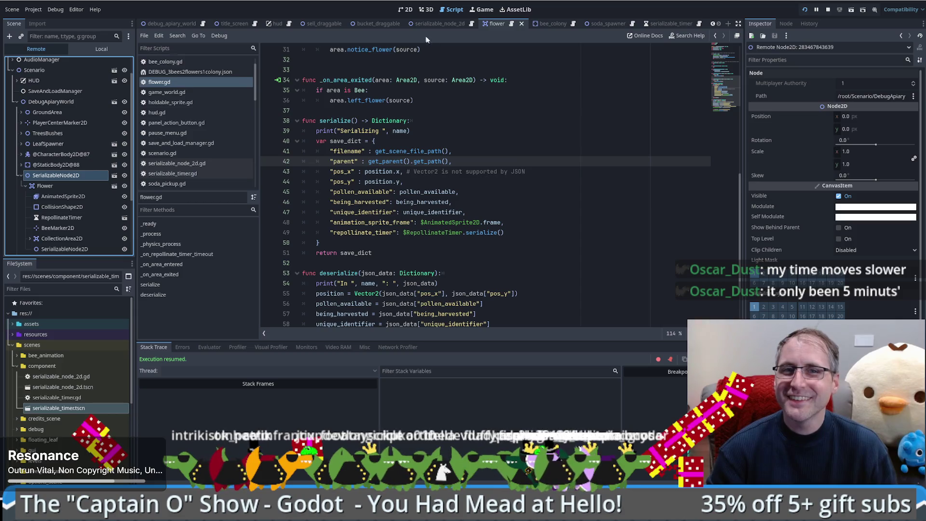
mouse_move(515, 177)
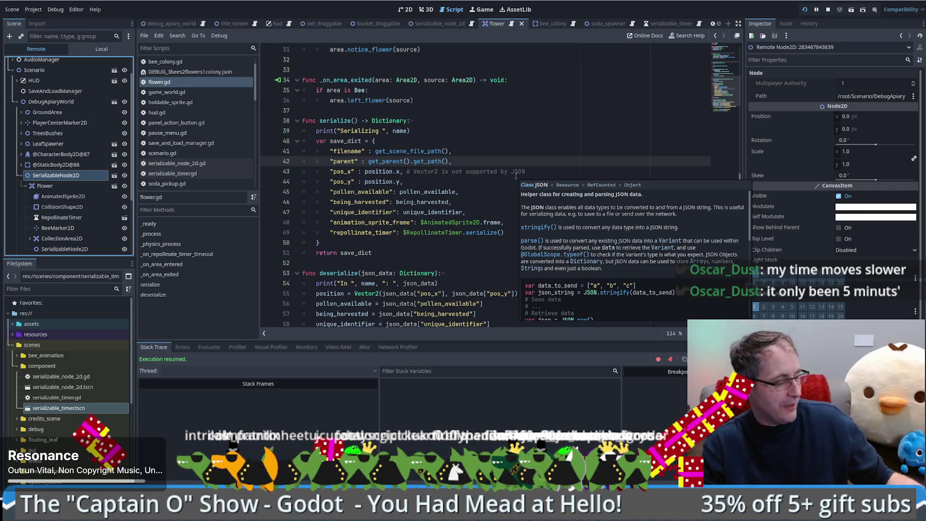
key("alt+Tab")
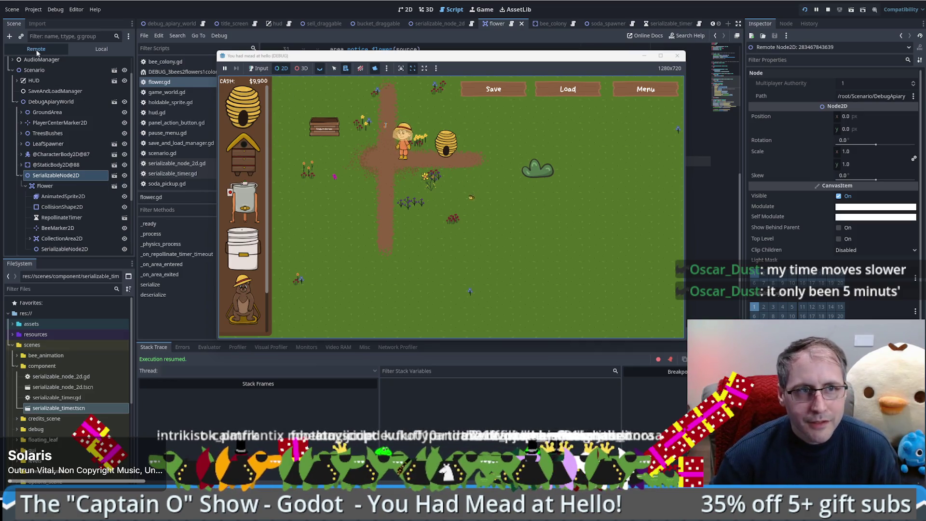
Inspect the live Flower's RepollinateTimer with its 60-second interval, then return to the game.
left_click(56, 165)
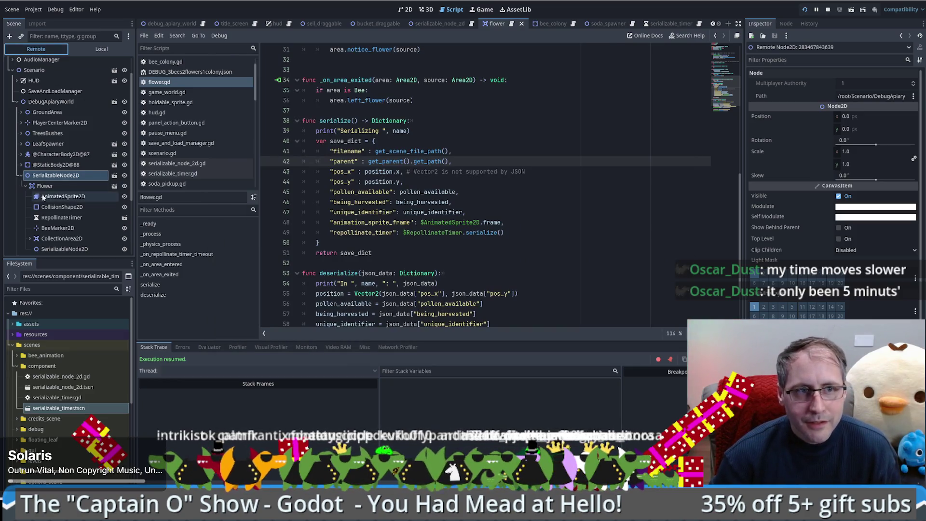
left_click(19, 165)
left_click(55, 186)
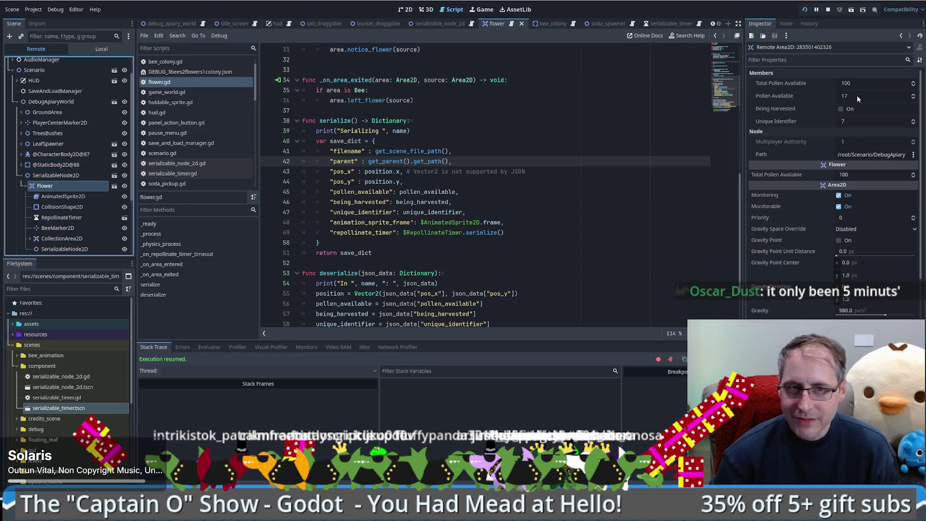
scroll(43, 231, "down", 1)
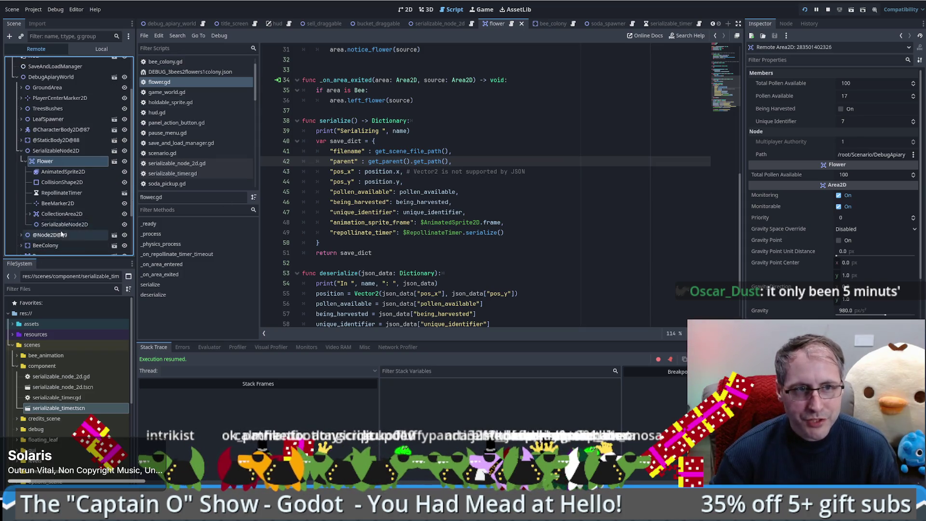
left_click(60, 193)
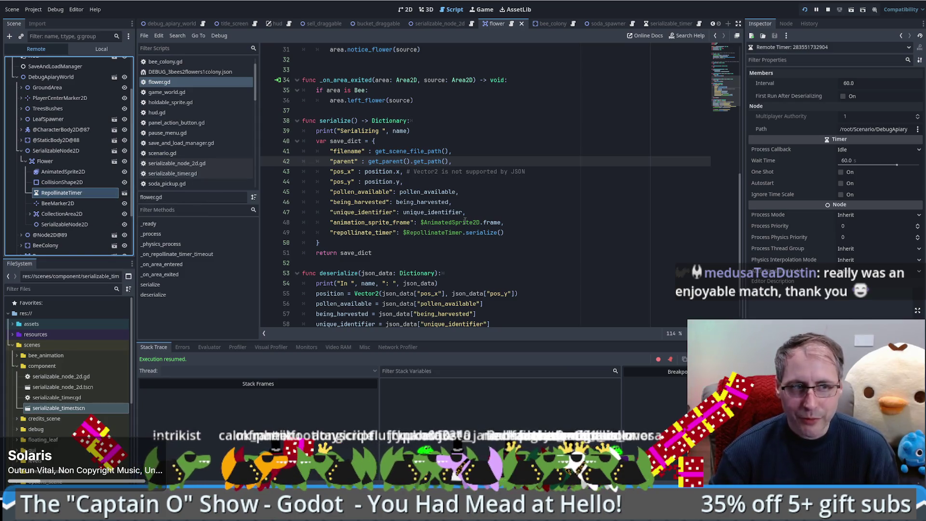
mouse_move(464, 221)
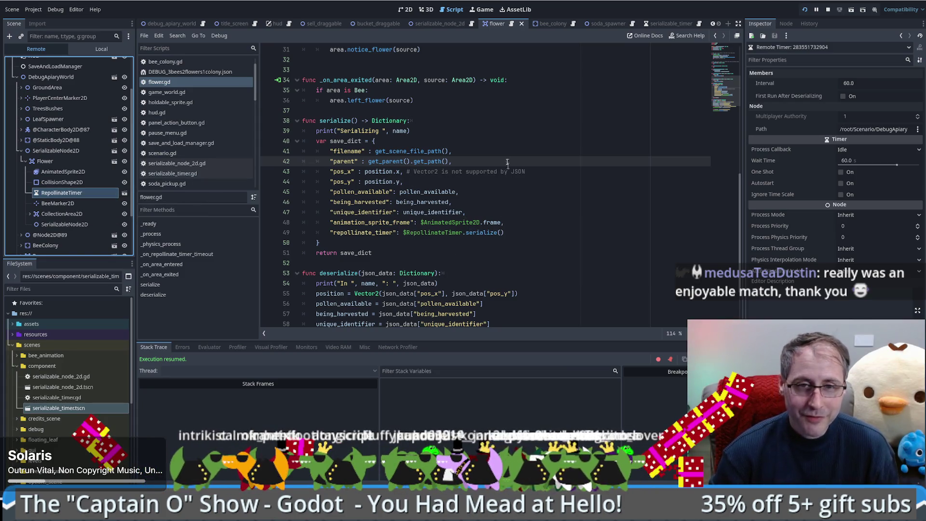
key("alt+Tab")
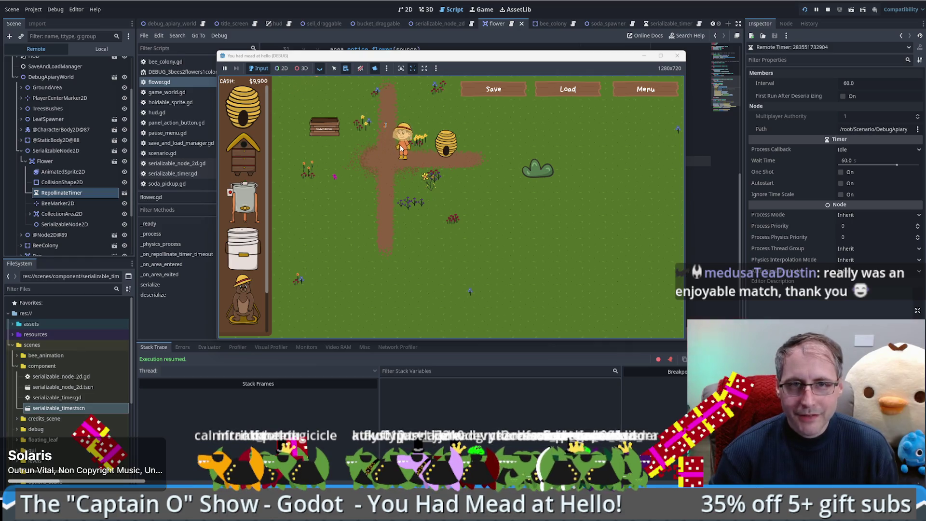
Restore the game's own camera and walk the beekeeper around and past the crate.
left_click(375, 68)
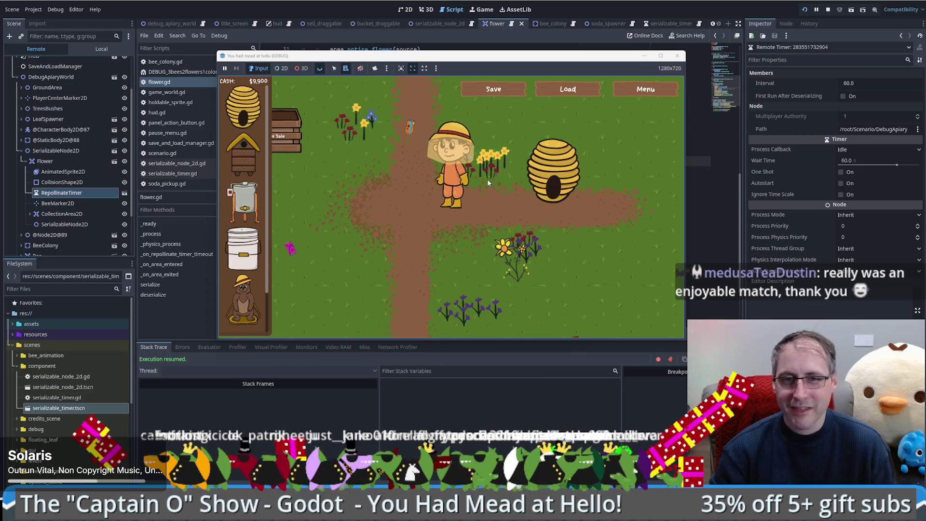
key("Up")
key("Right")
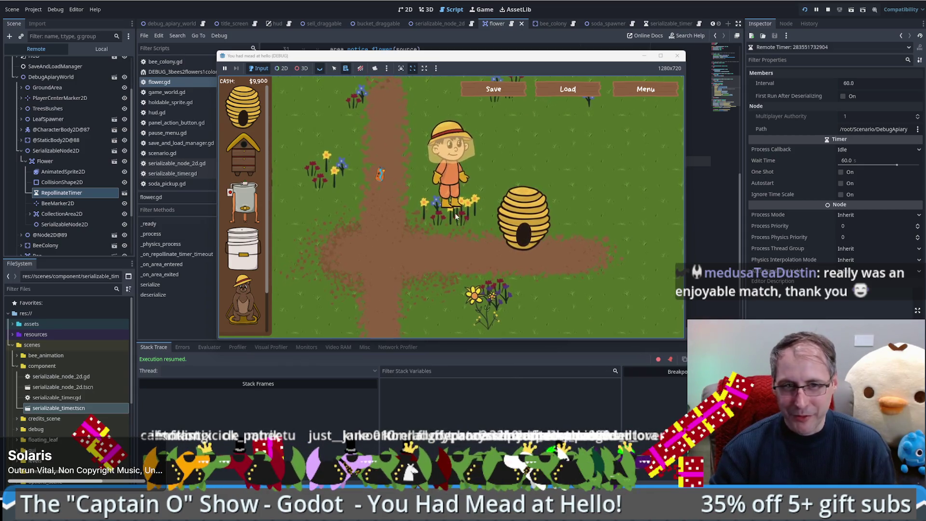
key("Left")
key("Up")
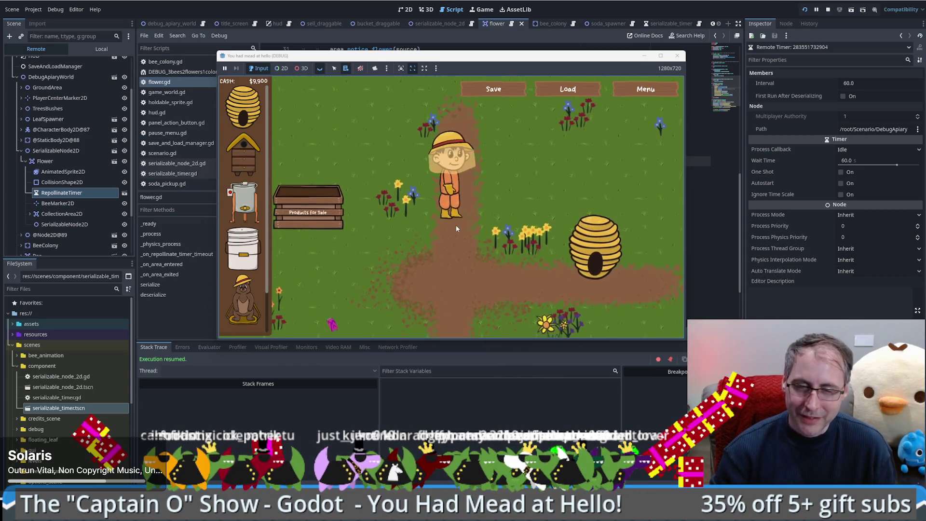
key("Down")
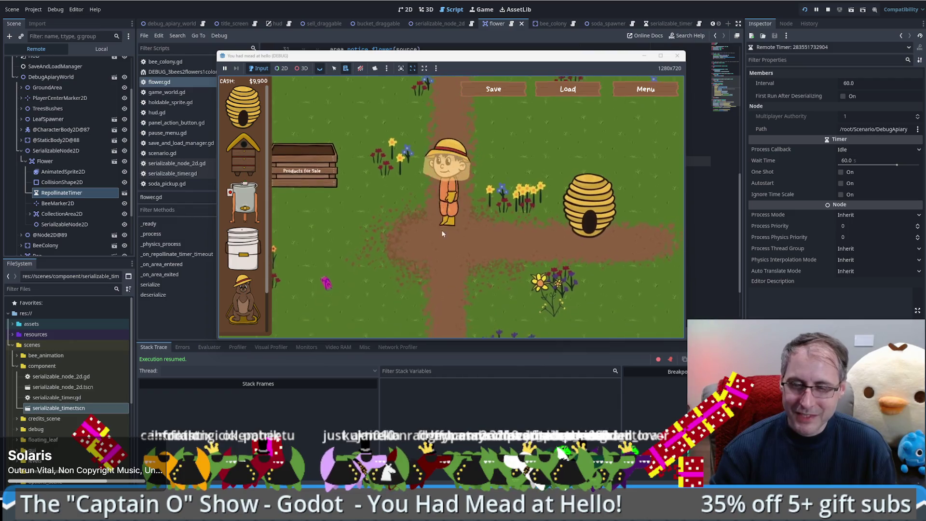
key("Left")
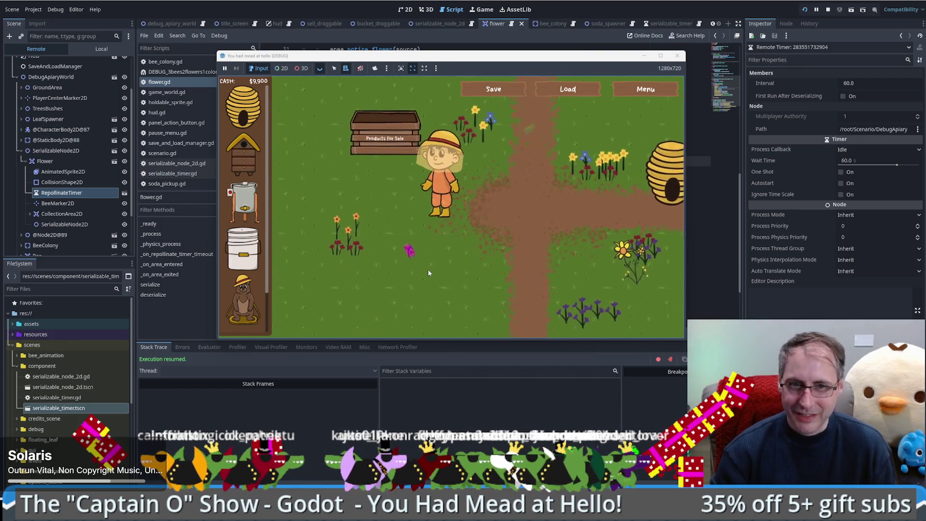
key("Down")
key("Left")
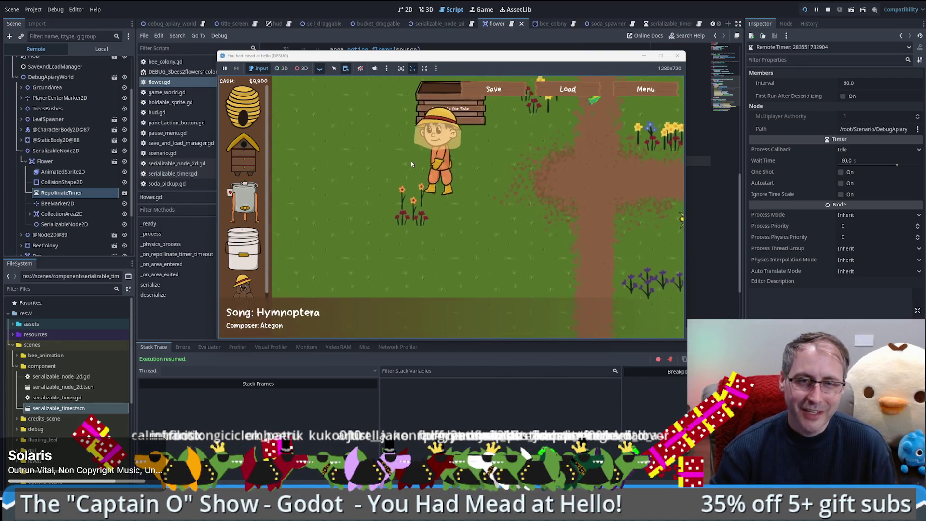
key("Up")
key("Left")
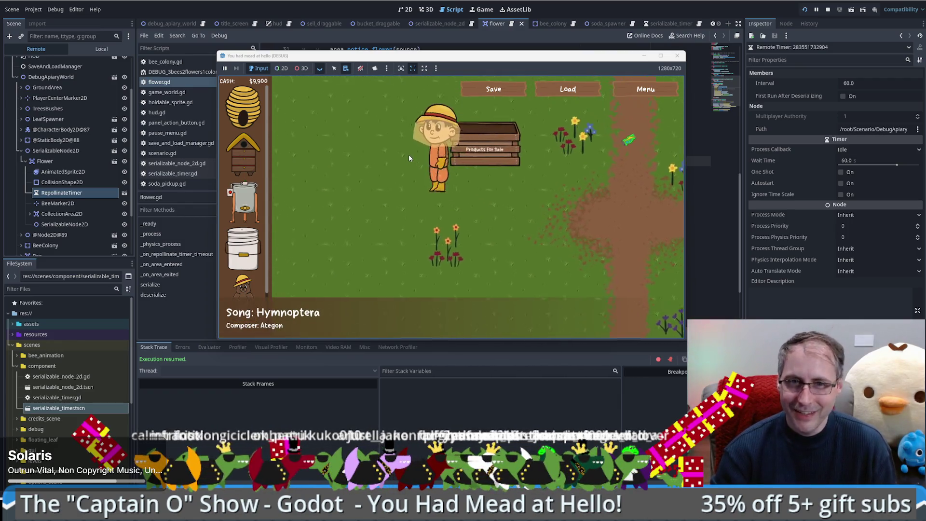
key("Right")
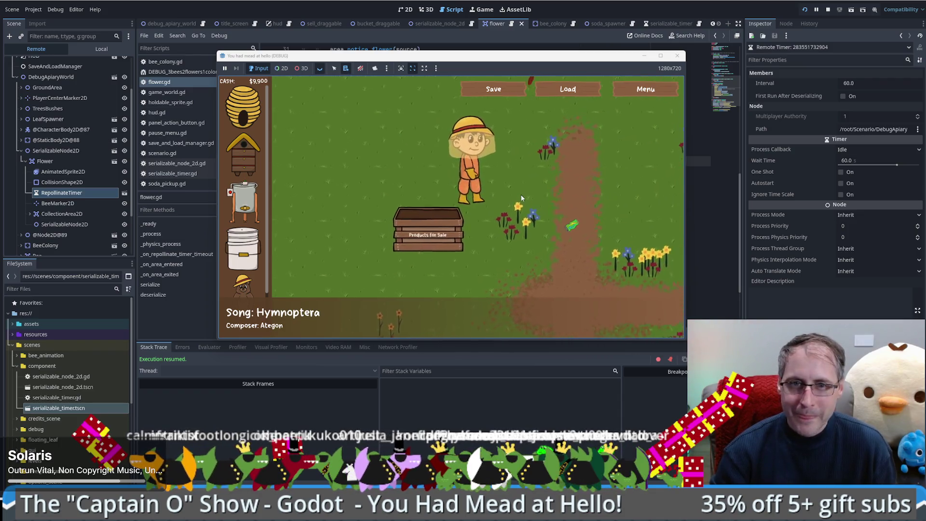
key("Right")
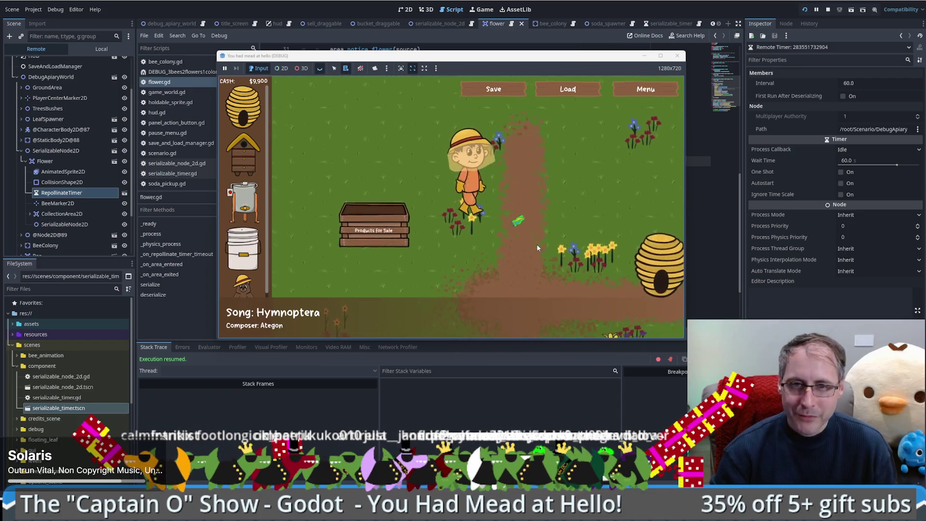
Walk the beekeeper toward the beehive and back to the Products for Sale crate.
key("Down")
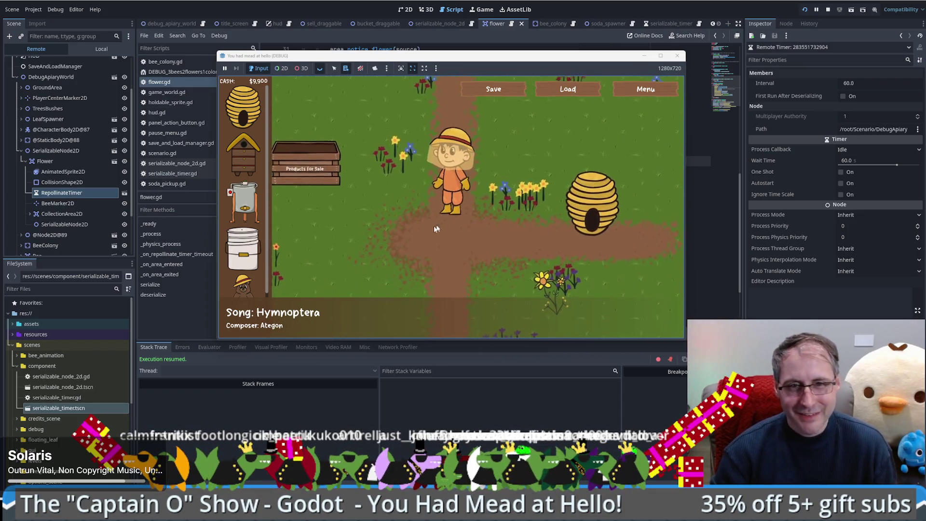
key("Left")
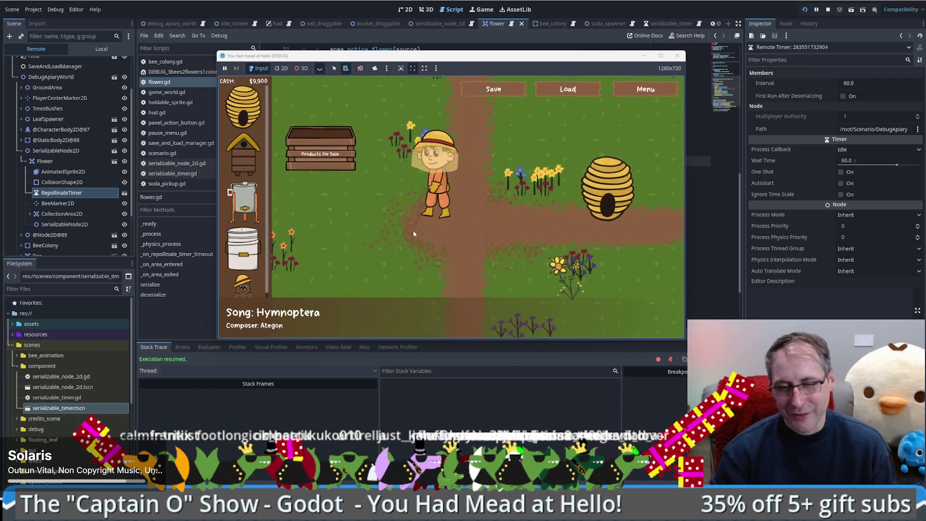
key("Right")
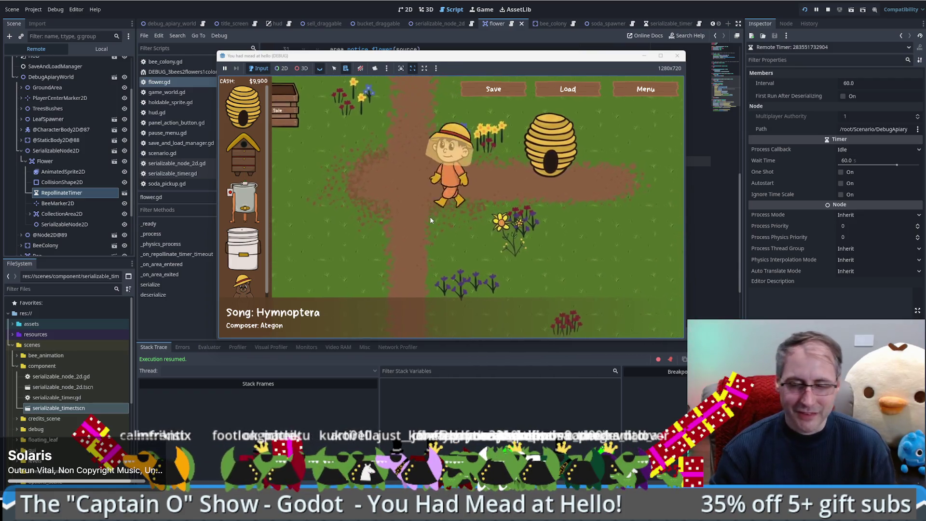
key("Left")
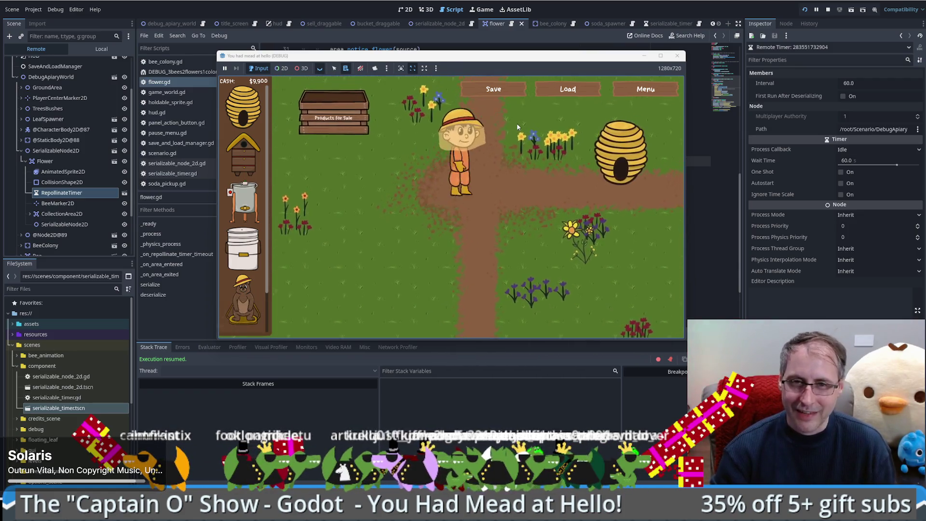
key("Up")
key("Right")
key("Up")
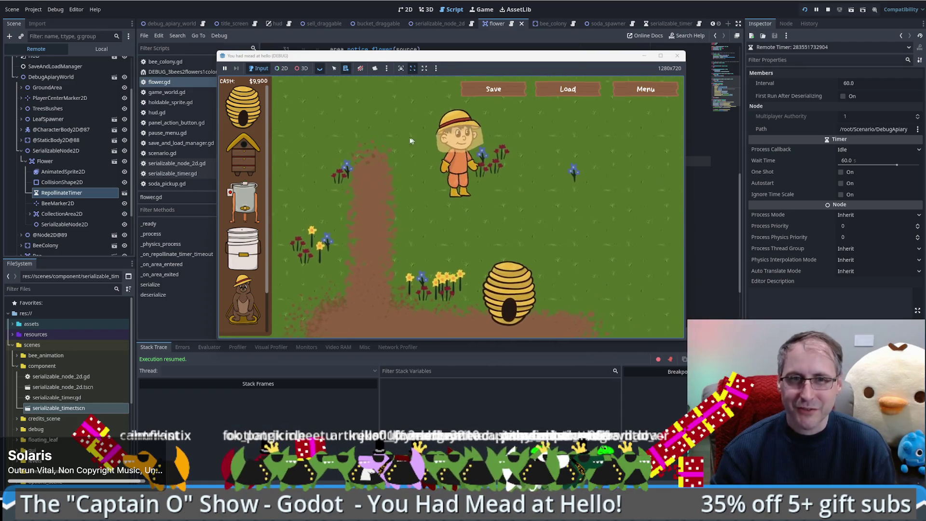
key("Left")
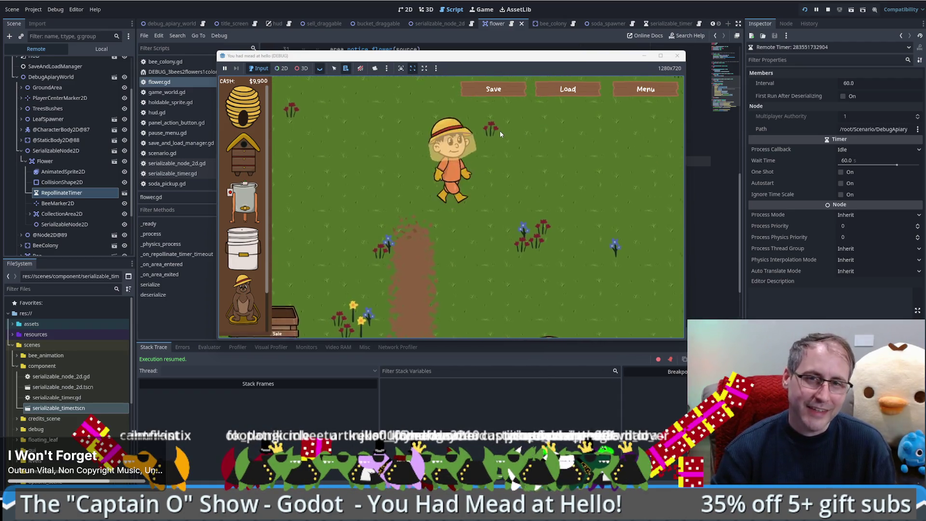
key("Up")
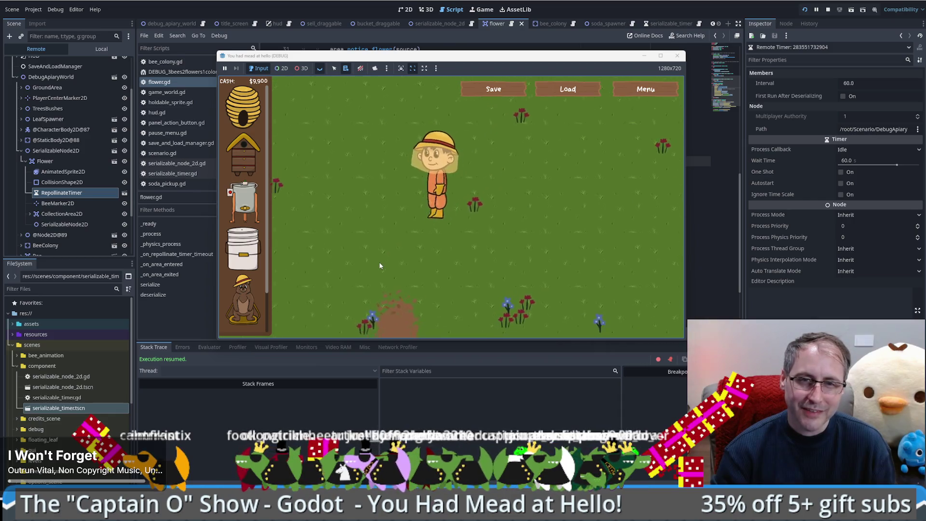
key("Down")
key("Left")
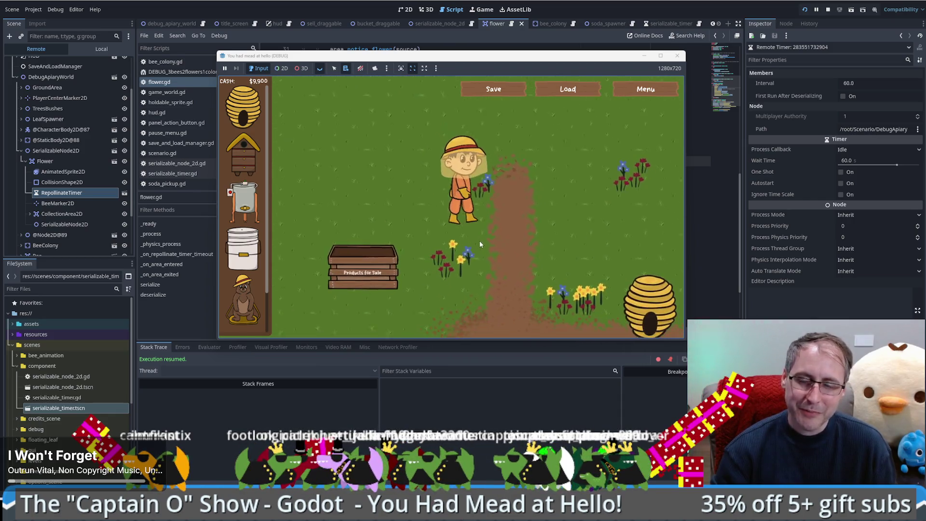
key("Down")
key("Right")
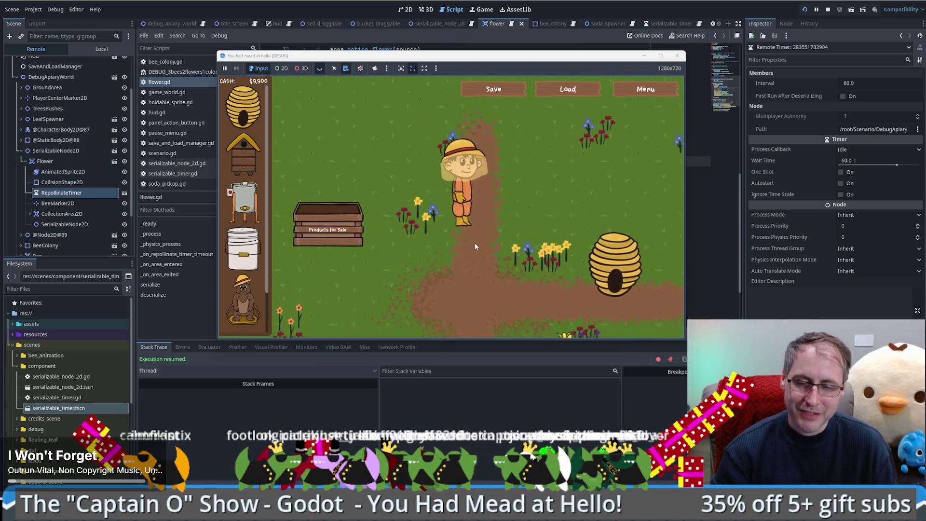
key("Left")
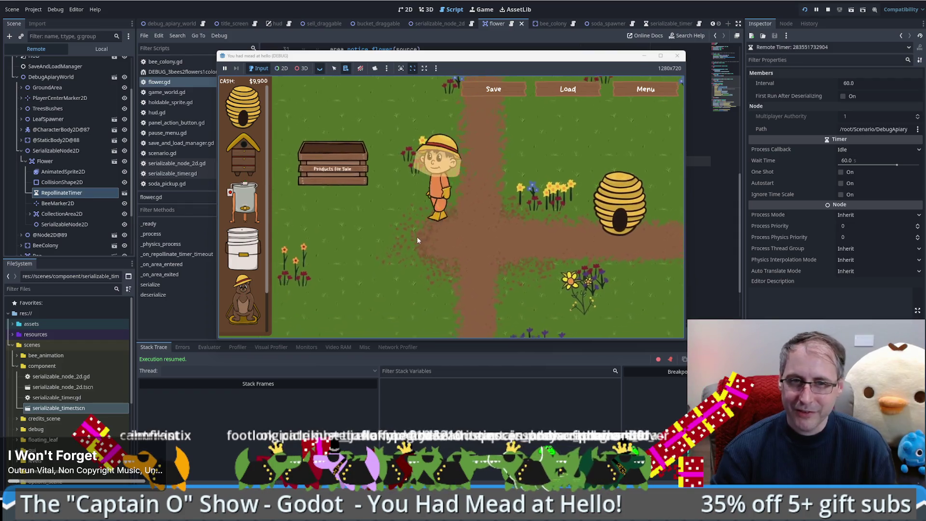
key("Down")
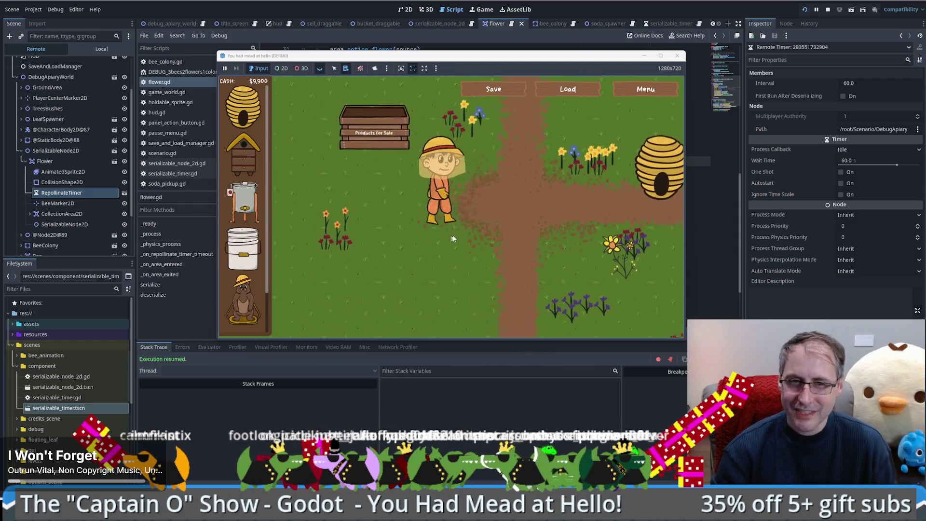
key("Right")
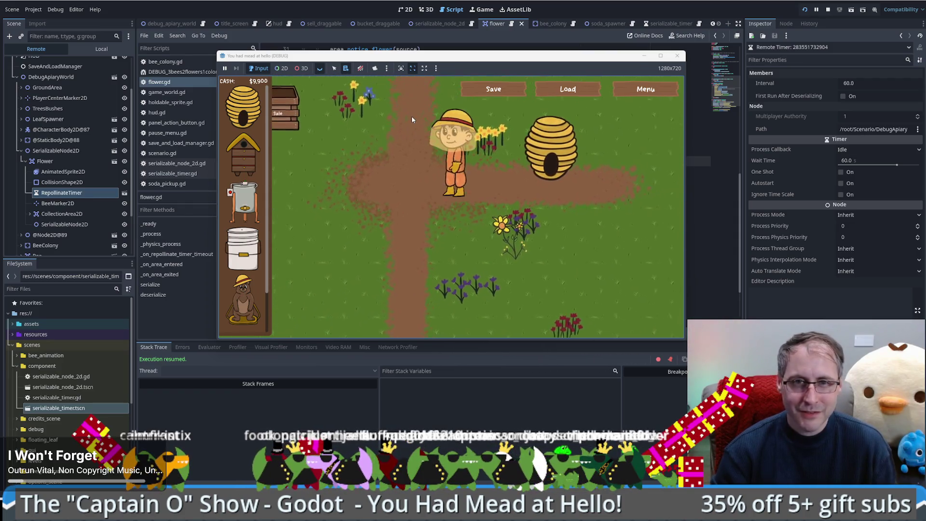
key("Up")
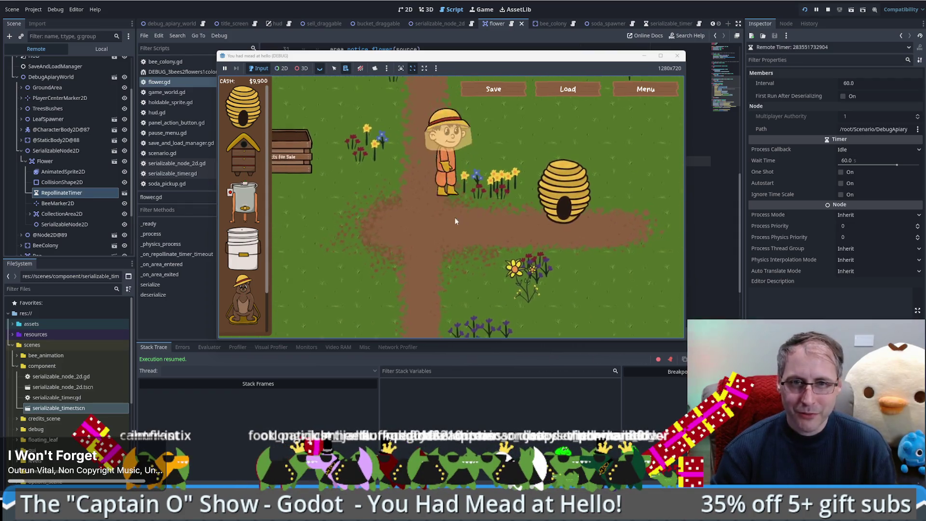
key("Left")
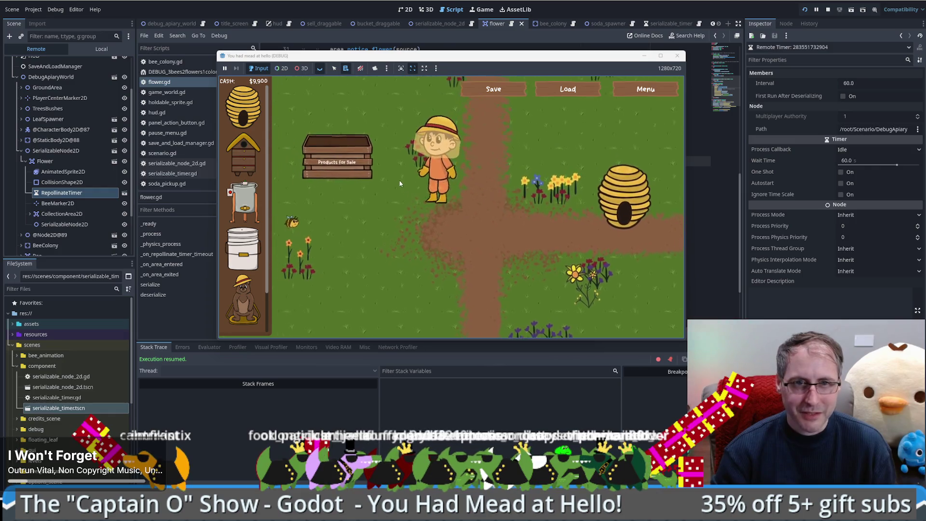
key("Left")
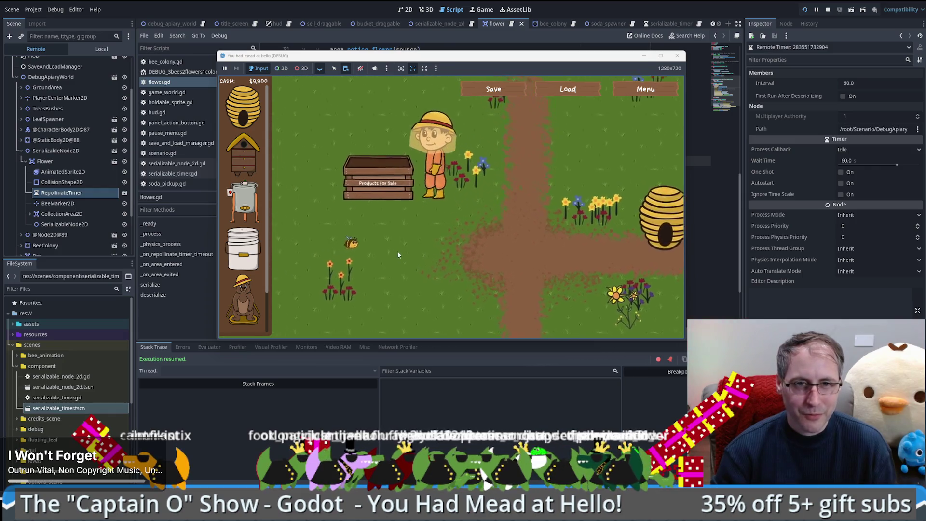
key("Down")
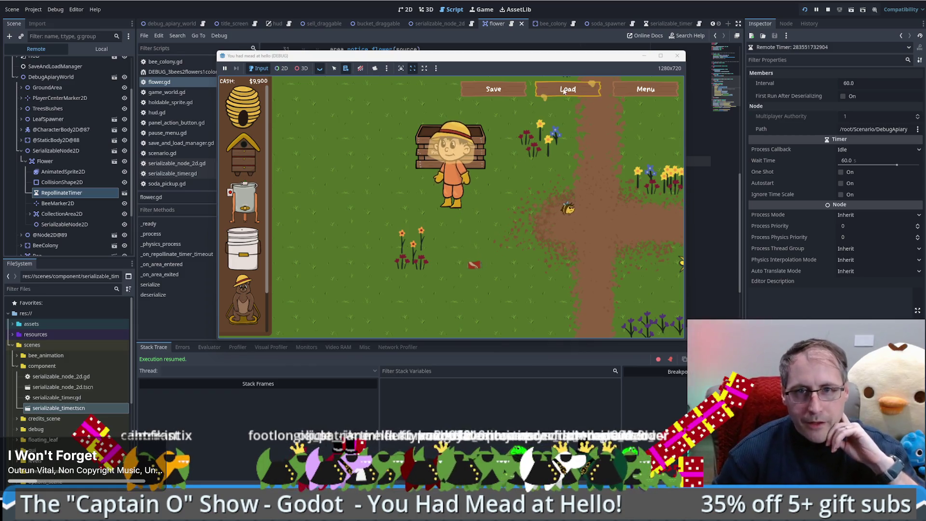
Close the game, view soda_spawner's Local tree, and add a serializable_timer.tscn instance under SodaSpawner.
left_click(643, 55)
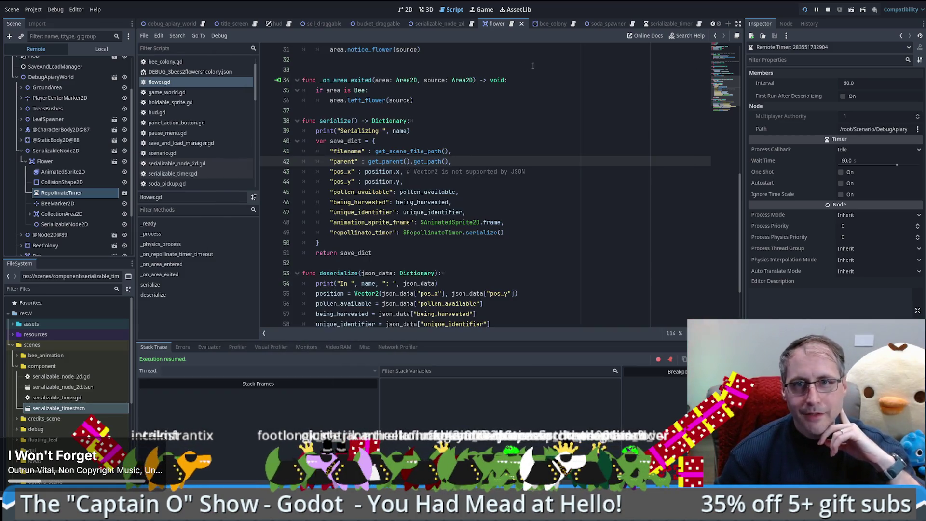
left_click(609, 23)
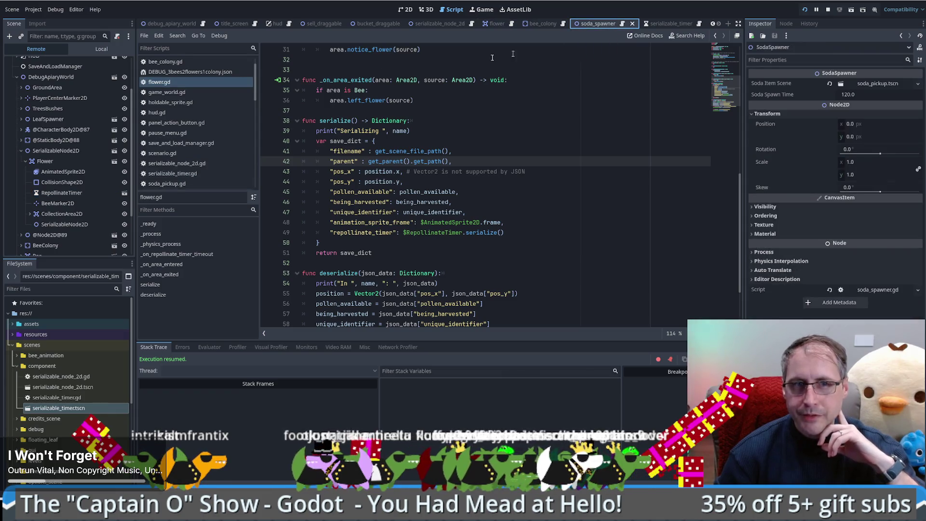
left_click(101, 48)
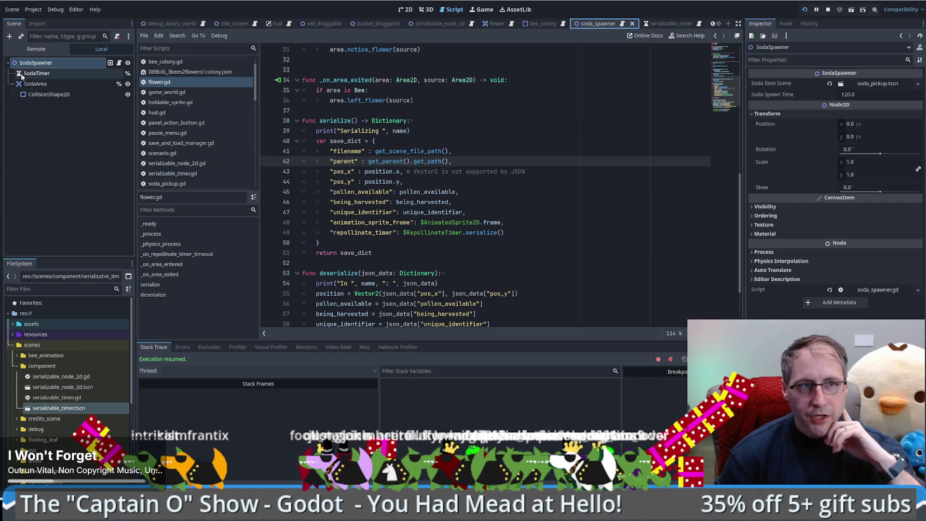
left_click(34, 73)
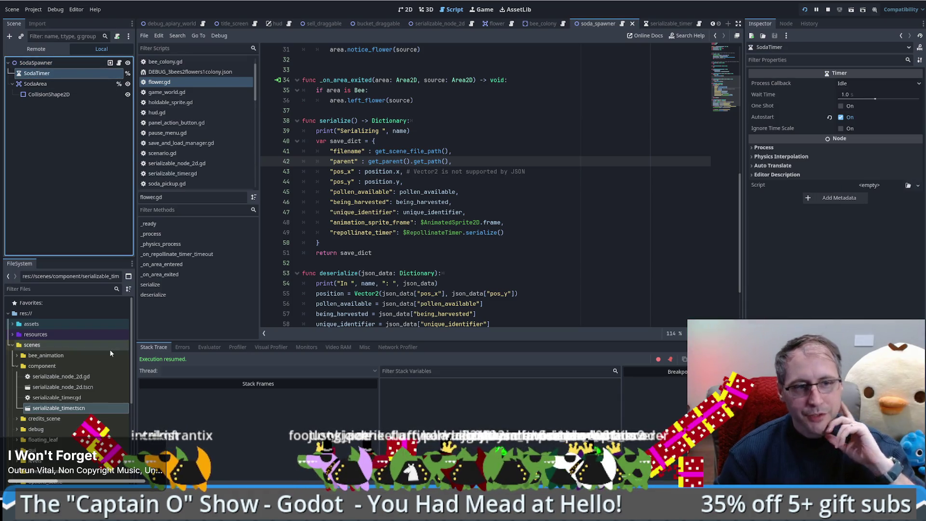
left_click_drag(68, 409, 47, 66)
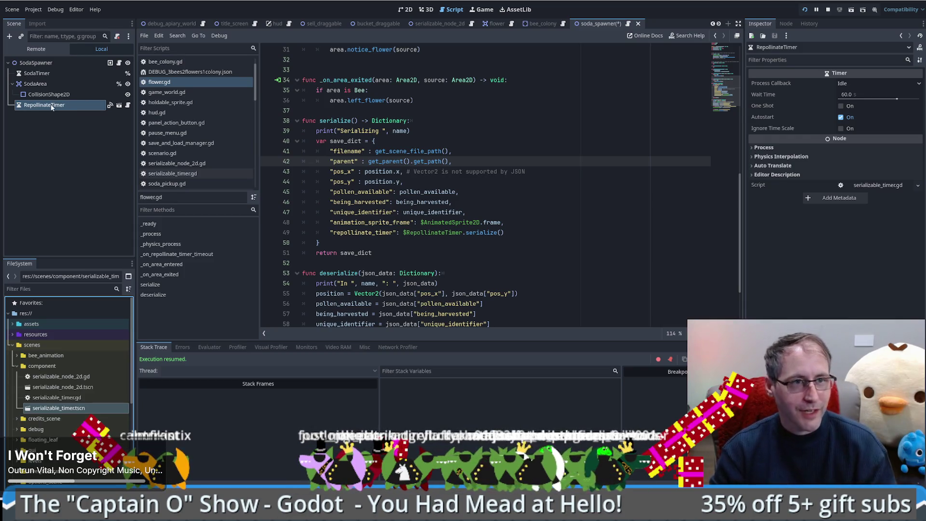
Rename the original SodaTimer node to SodaTimerOld.
left_click(52, 73)
left_click(53, 73)
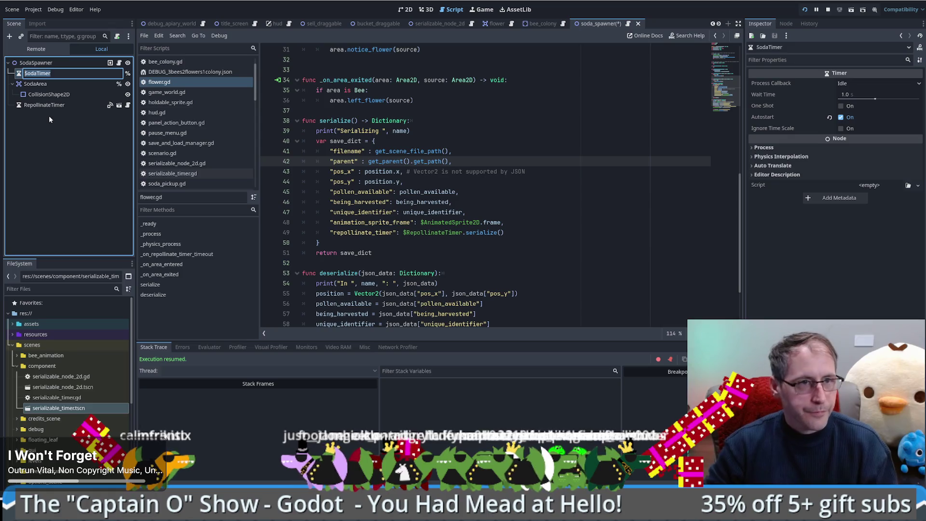
key("End")
type("Old")
key("Return")
Rename the new RepollinateTimer node to SodaTimer.
left_click(48, 105)
key("F2")
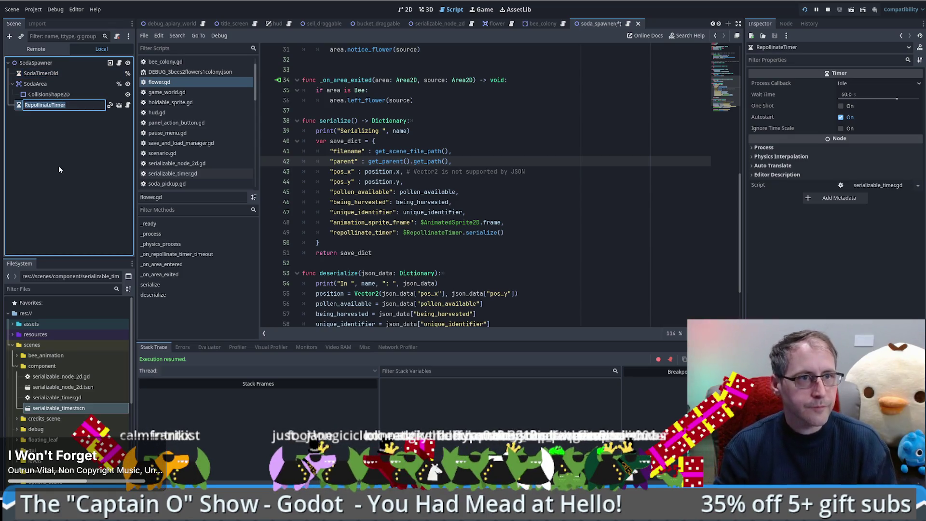
type("SodaTimer")
key("Return")
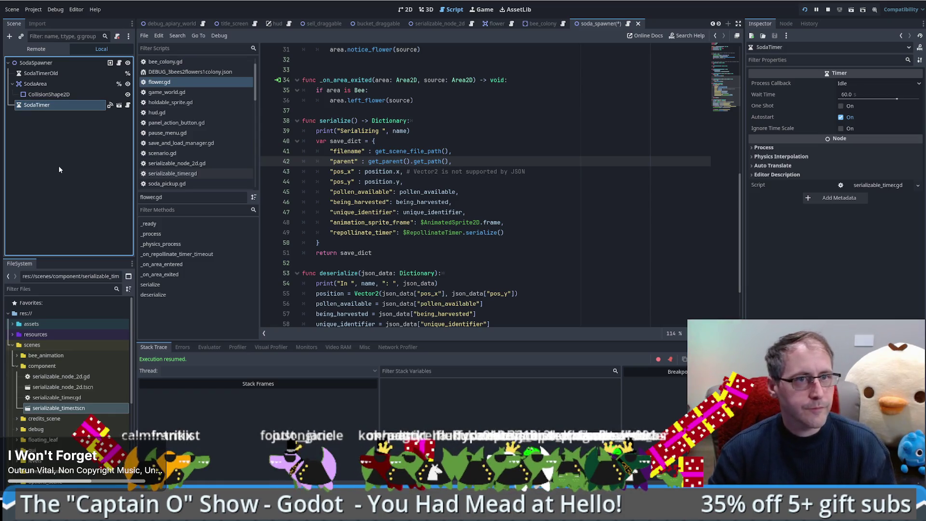
Make SodaTimer accessible by unique name and move it just below SodaTimerOld.
right_click(58, 105)
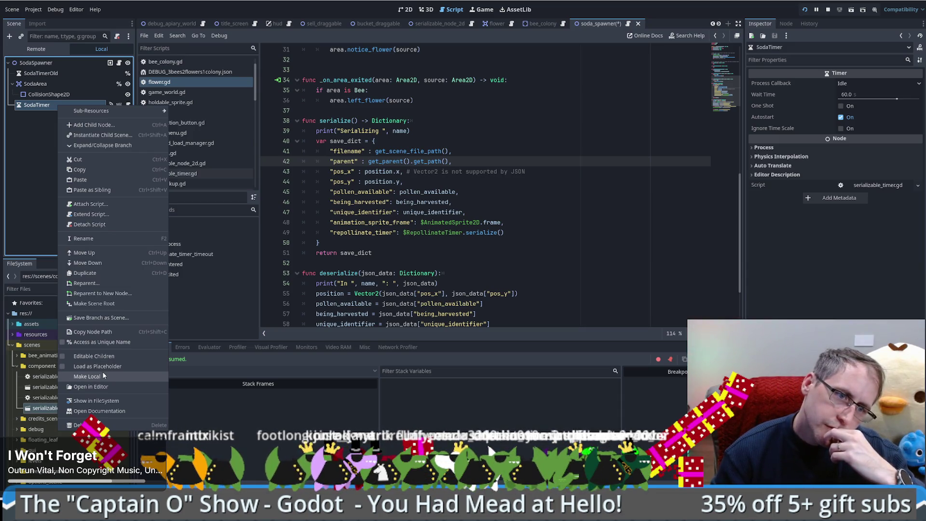
left_click(99, 342)
mouse_move(36, 106)
left_mouse_down()
mouse_move(41, 80)
mouse_move(46, 98)
left_mouse_up()
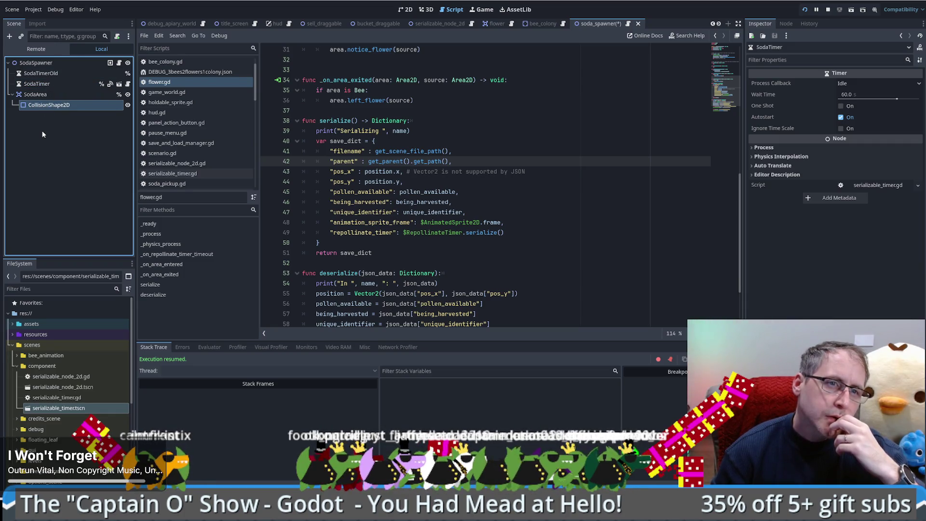
Compare the old and new timers' settings, then open soda_spawner.gd.
left_click(54, 73)
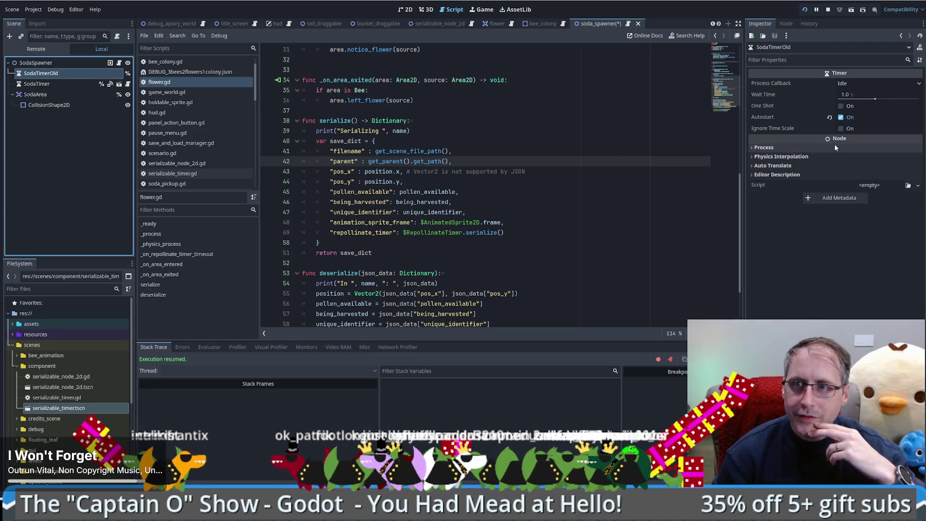
left_click(45, 83)
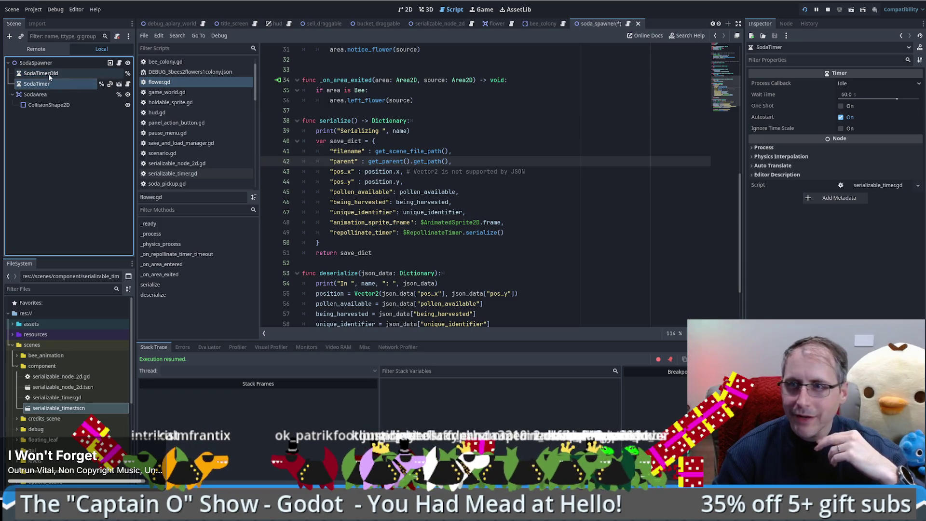
left_click(48, 74)
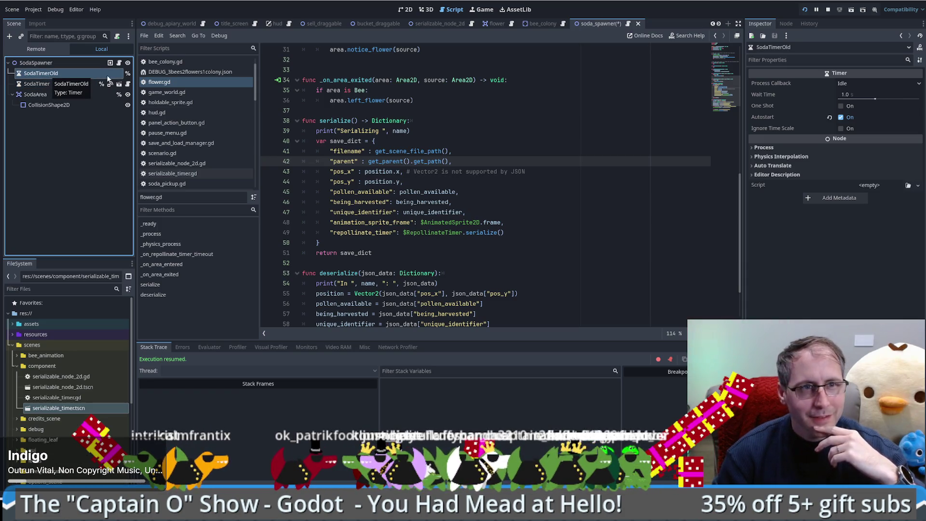
left_click(118, 62)
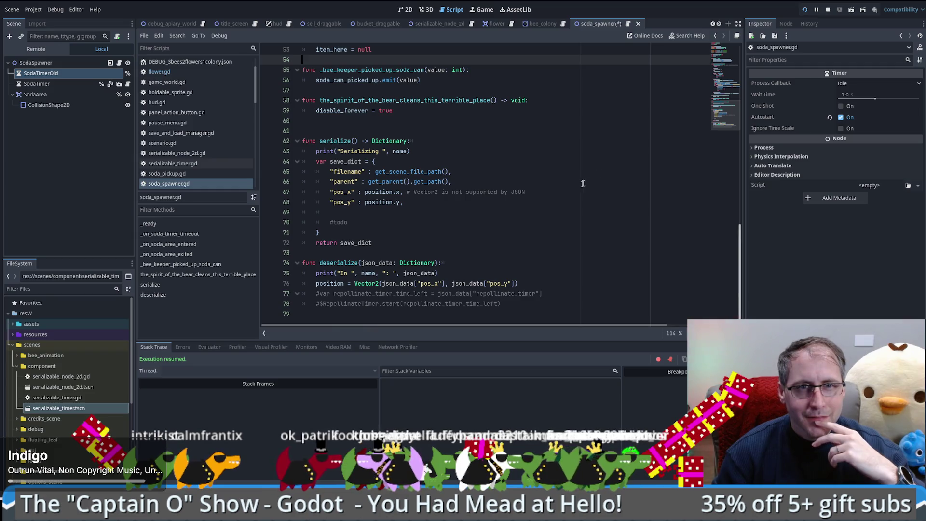
Select soda_spawn_time on line 6 and search soda_spawner.gd for it, finding 3 matches.
scroll(585, 182, "up", 2)
left_click_drag(741, 246, 737, 78)
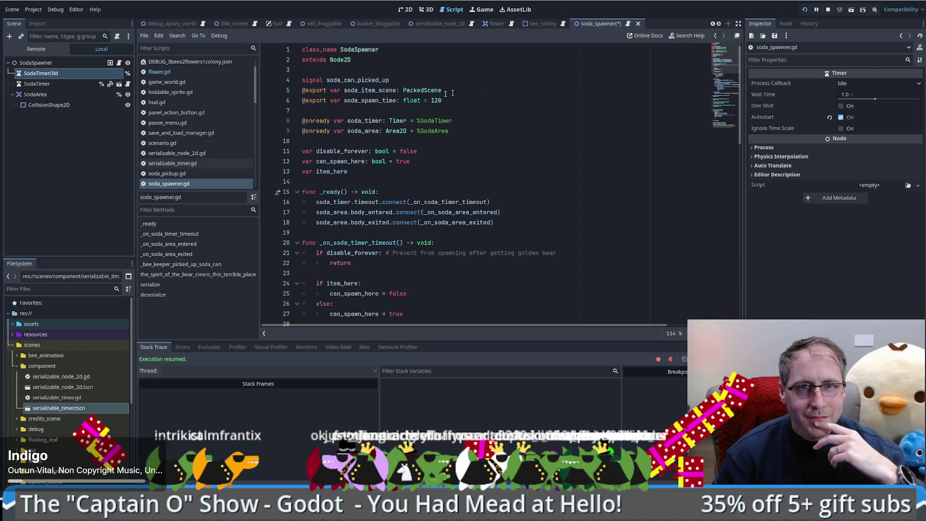
double_click(376, 101)
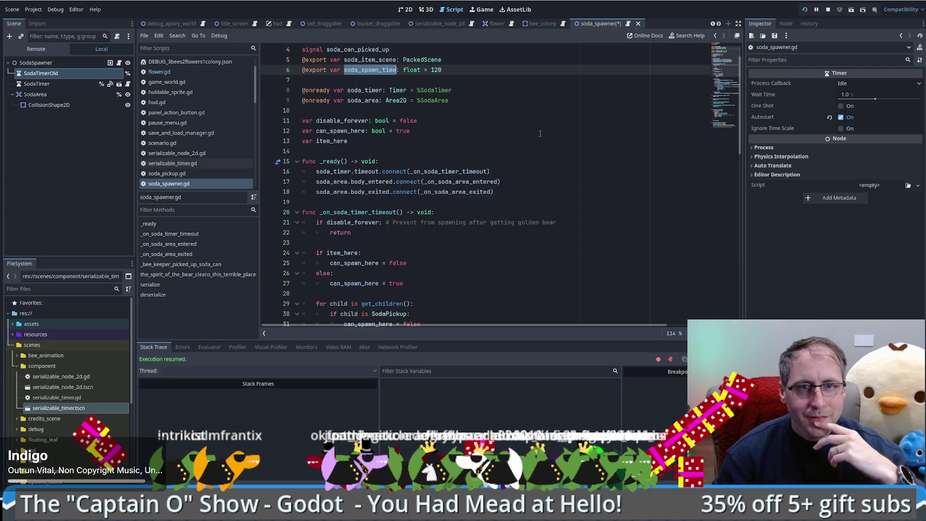
scroll(540, 133, "down", 1)
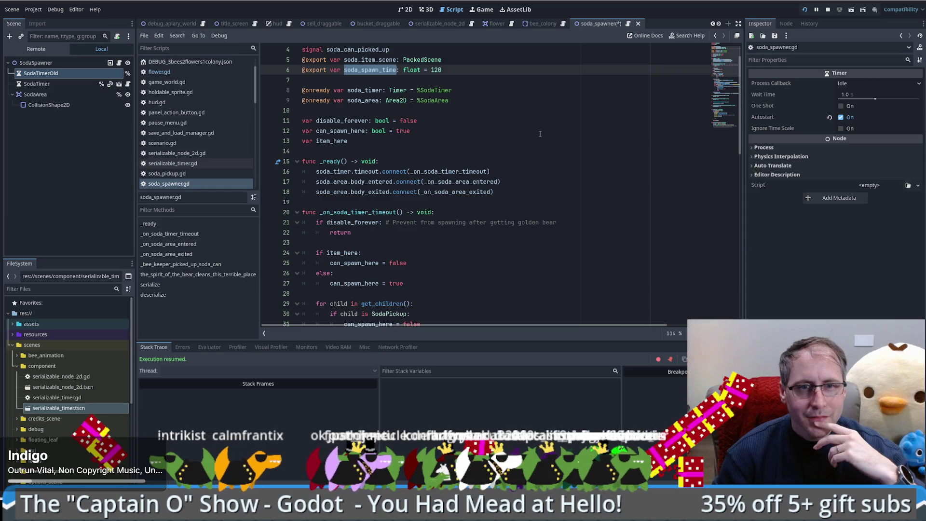
scroll(531, 145, "down", 15)
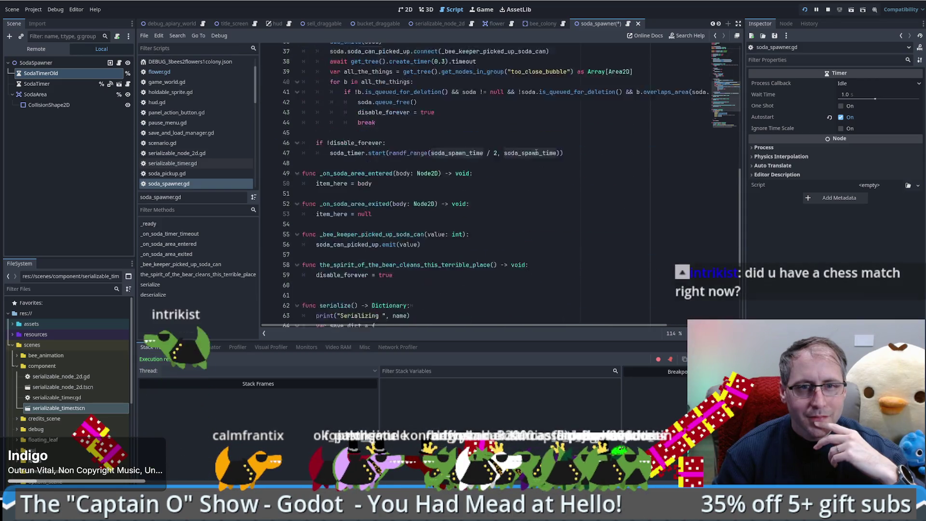
scroll(540, 164, "up", 15)
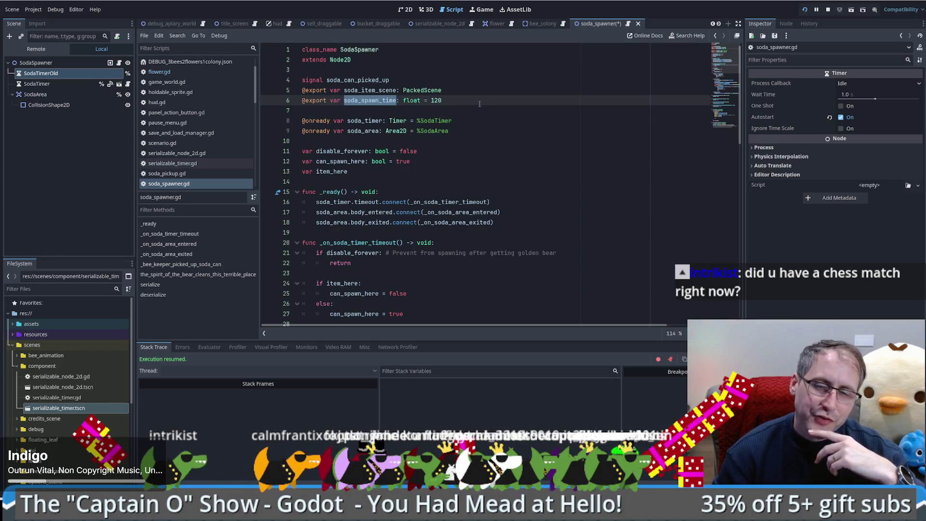
scroll(478, 111, "down", 5)
scroll(465, 131, "up", 2)
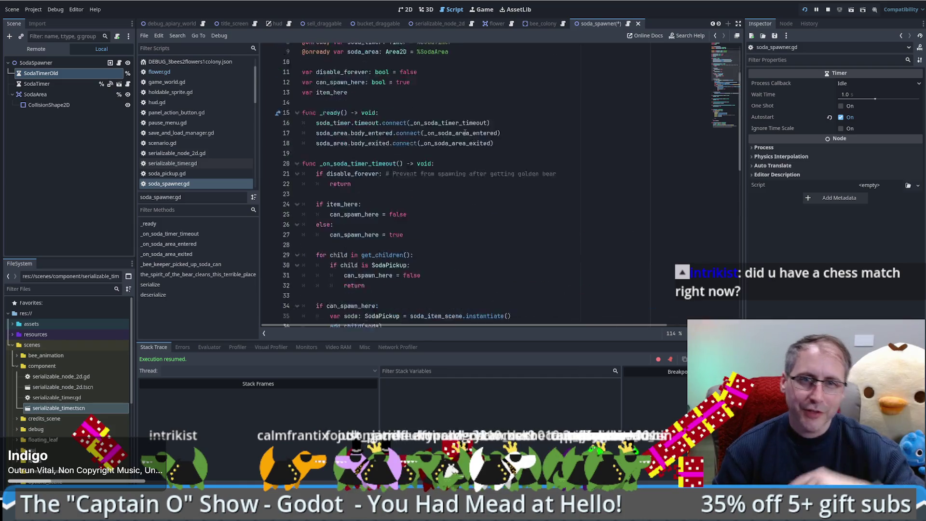
scroll(465, 131, "up", 3)
key("ctrl+f")
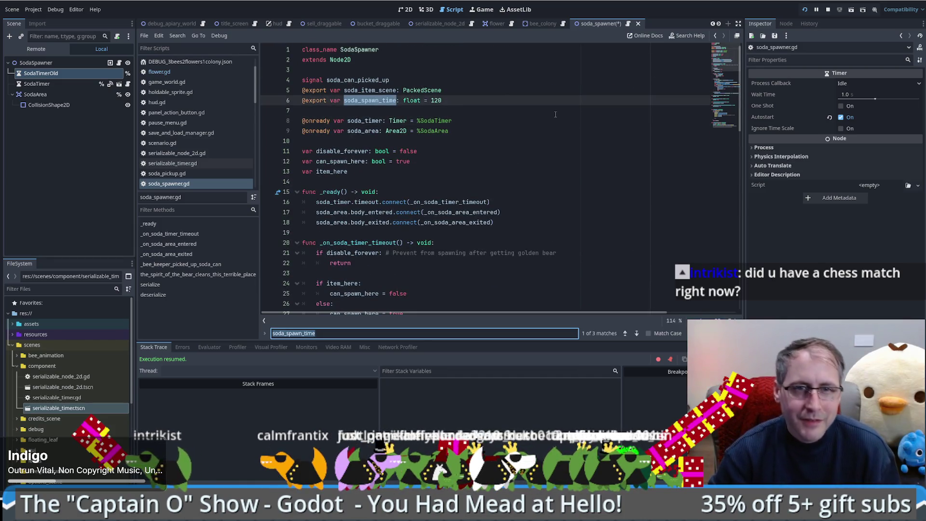
Review line 47's random soda_timer restart using soda_spawn_time, close the search, and select SodaTimerOld.
key("Return")
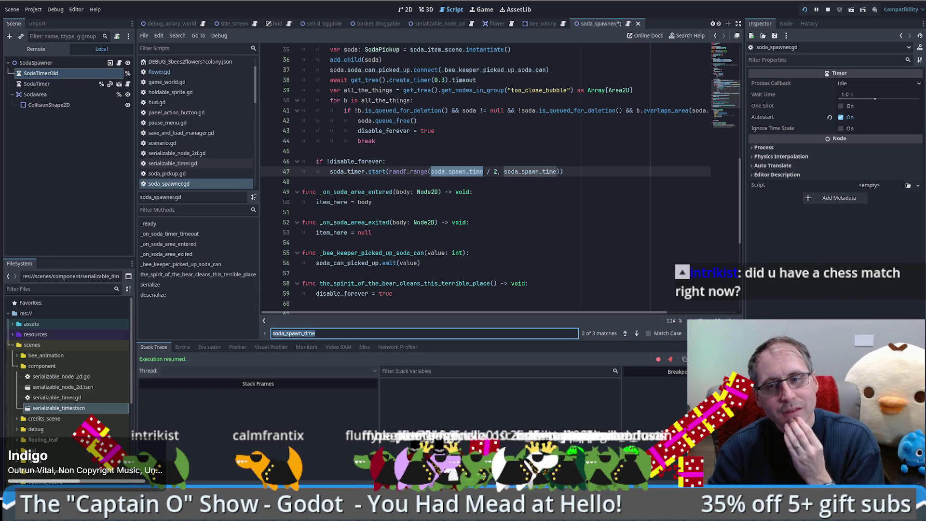
key("Escape")
scroll(654, 173, "up", 8)
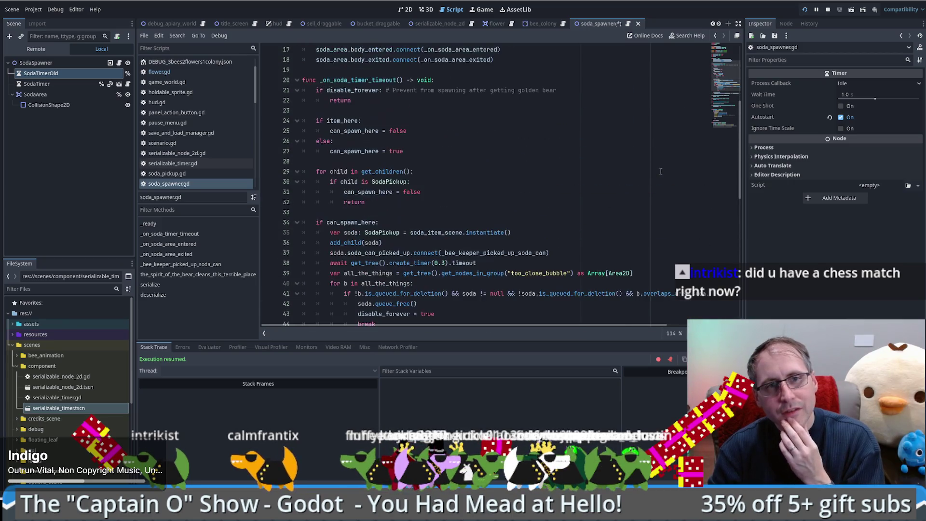
scroll(637, 177, "down", 6)
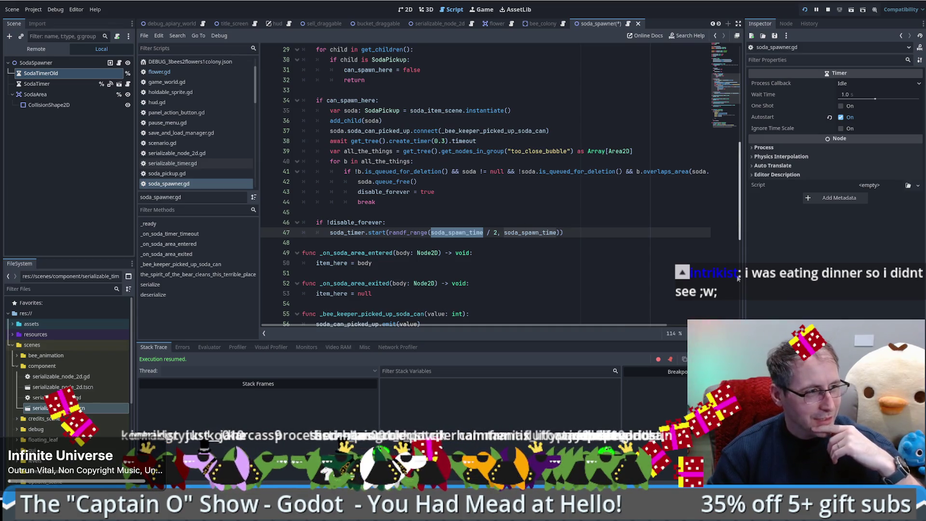
left_click(605, 201)
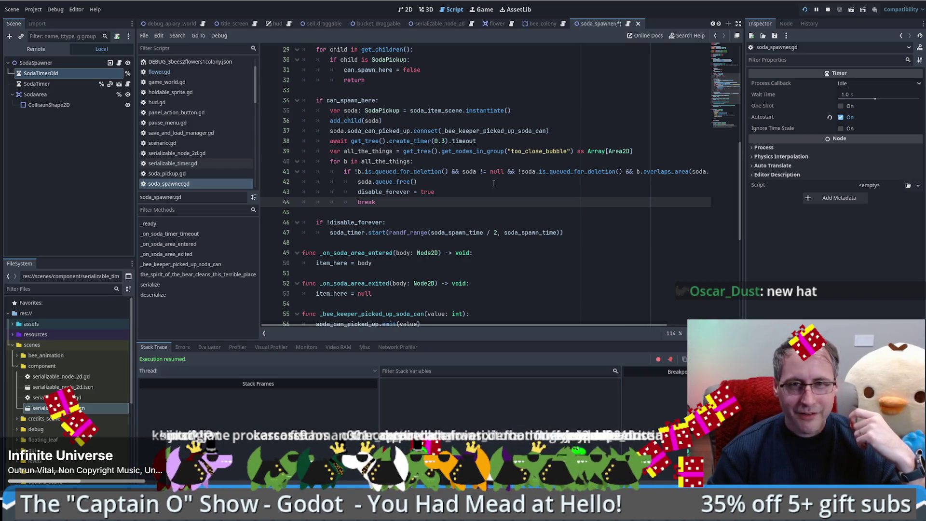
scroll(493, 183, "up", 4)
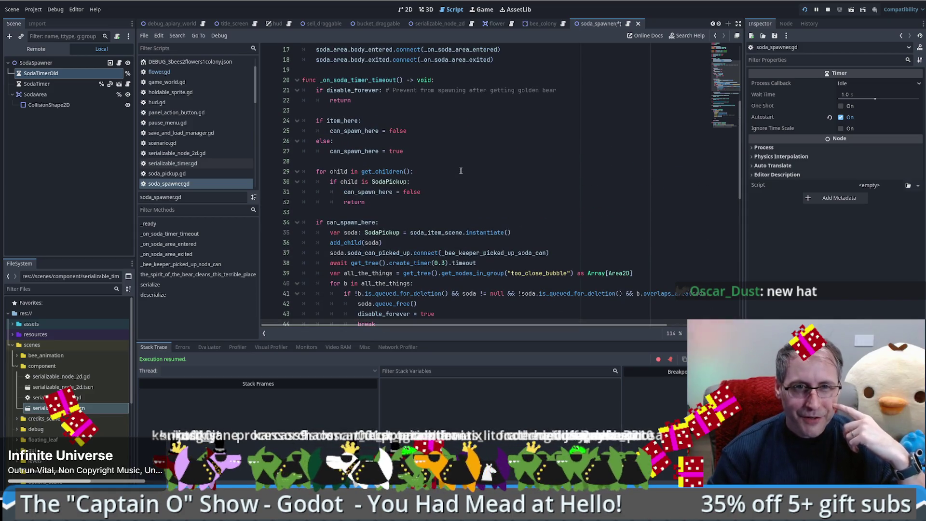
left_click(47, 73)
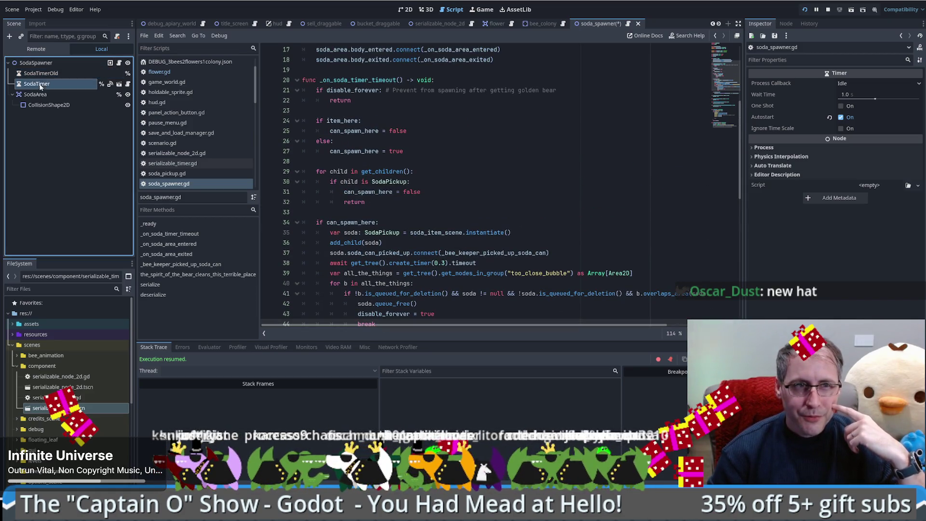
Review soda_spawner.gd's variable declarations around lines 5–13.
scroll(461, 169, "up", 5)
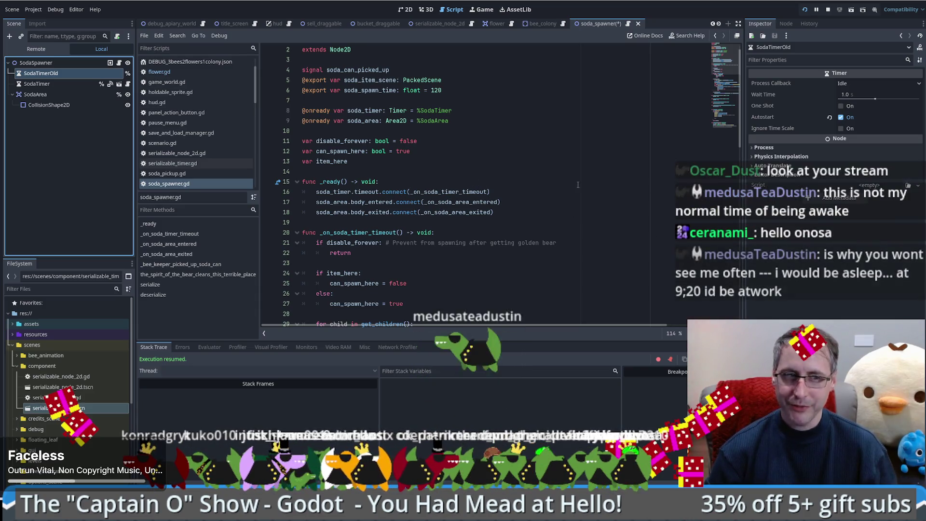
left_click(565, 163)
scroll(576, 169, "up", 1)
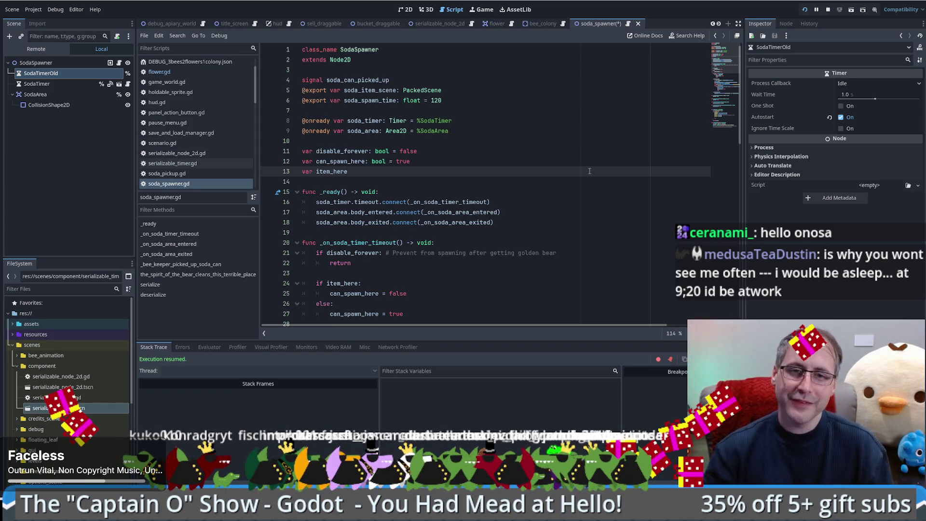
scroll(545, 159, "down", 3)
scroll(521, 154, "up", 3)
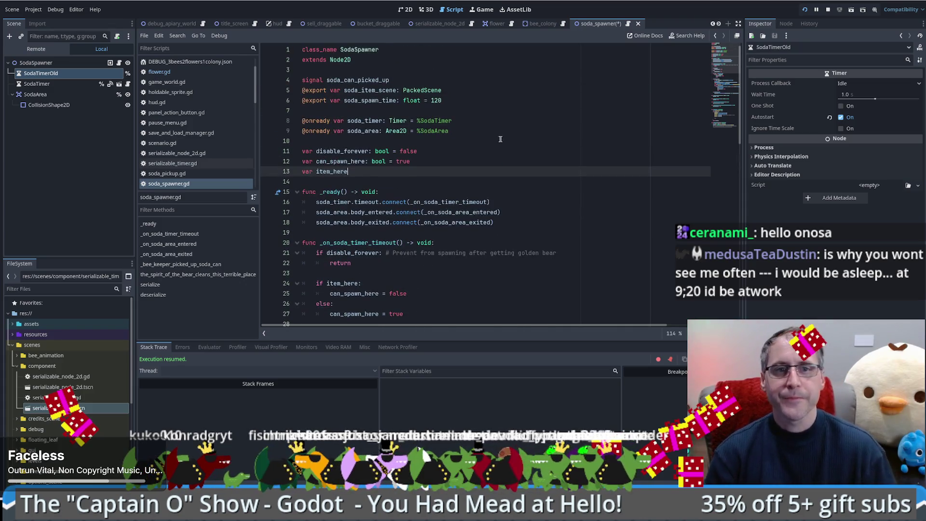
left_click(500, 143)
left_click(472, 91)
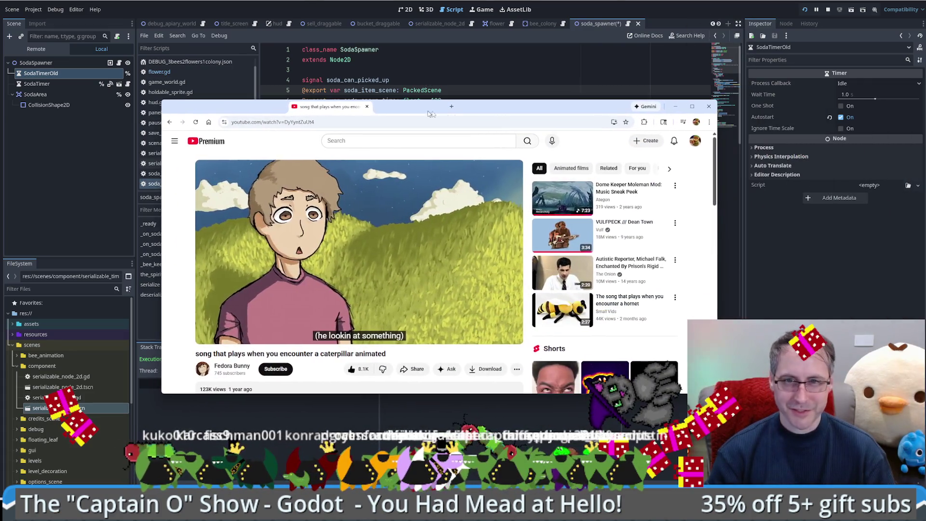
Play the caterpillar song video full screen, then switch back to the Godot editor.
left_click(510, 338)
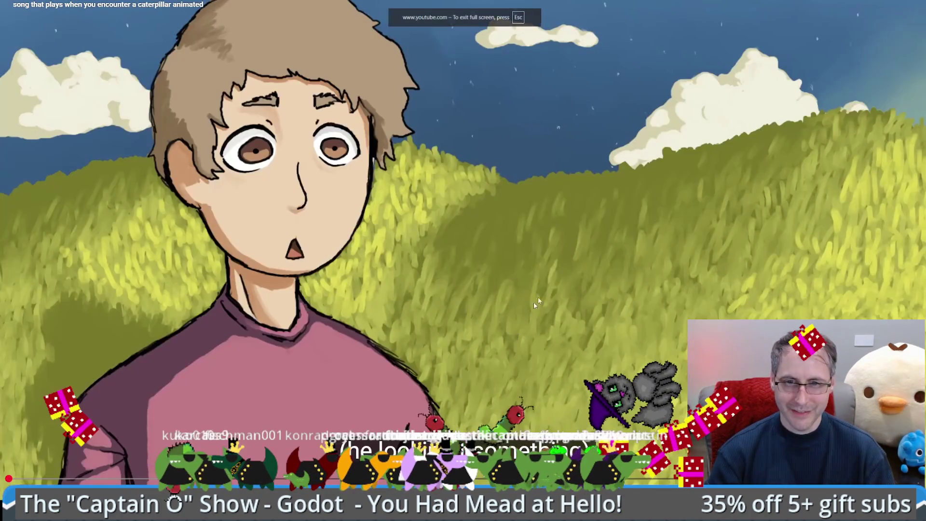
left_click(381, 247)
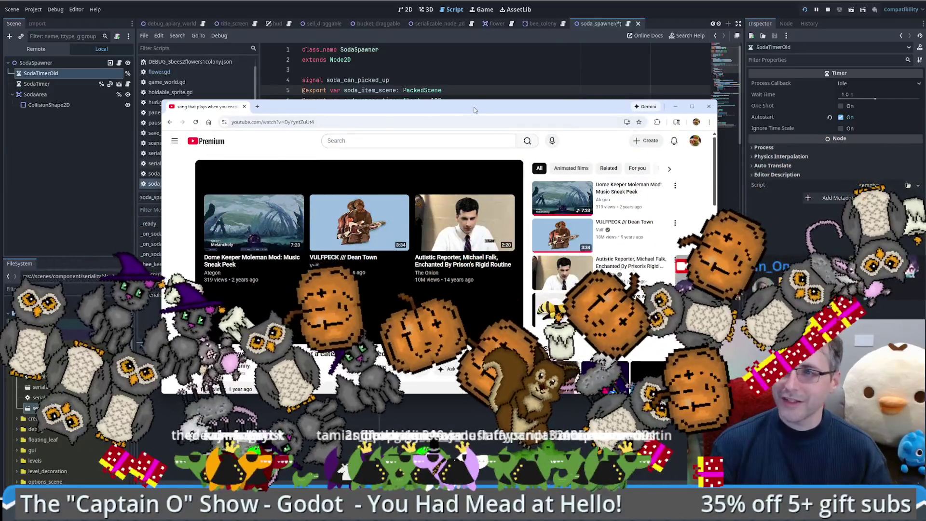
key("alt+Tab")
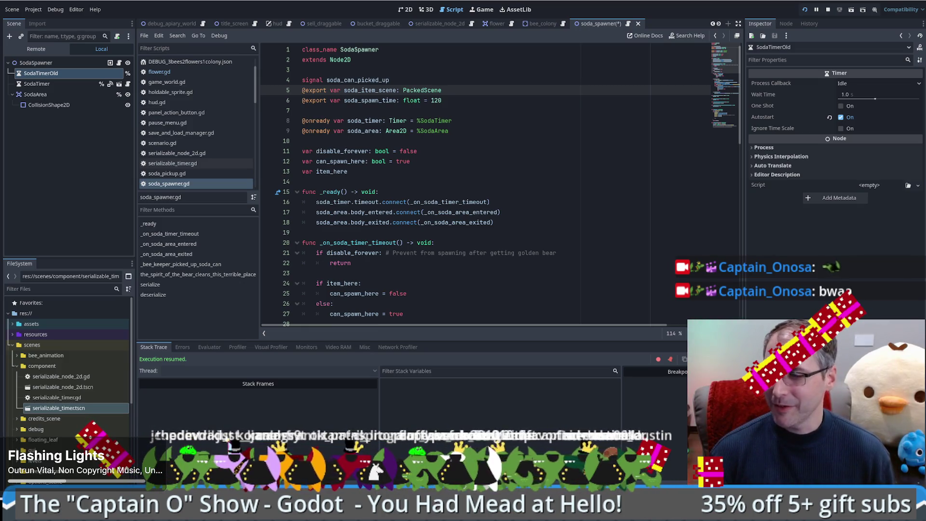
left_click(546, 177)
scroll(547, 185, "down", 3)
scroll(549, 190, "up", 3)
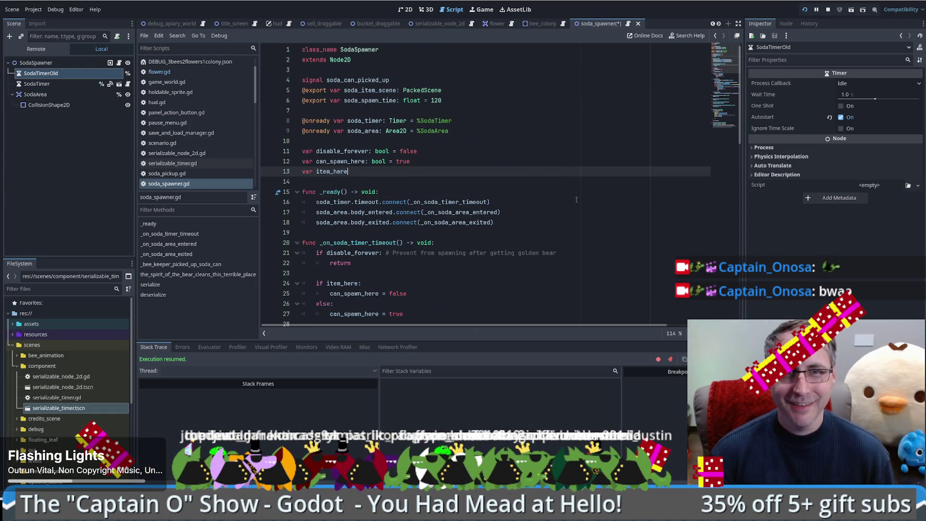
scroll(502, 173, "down", 10)
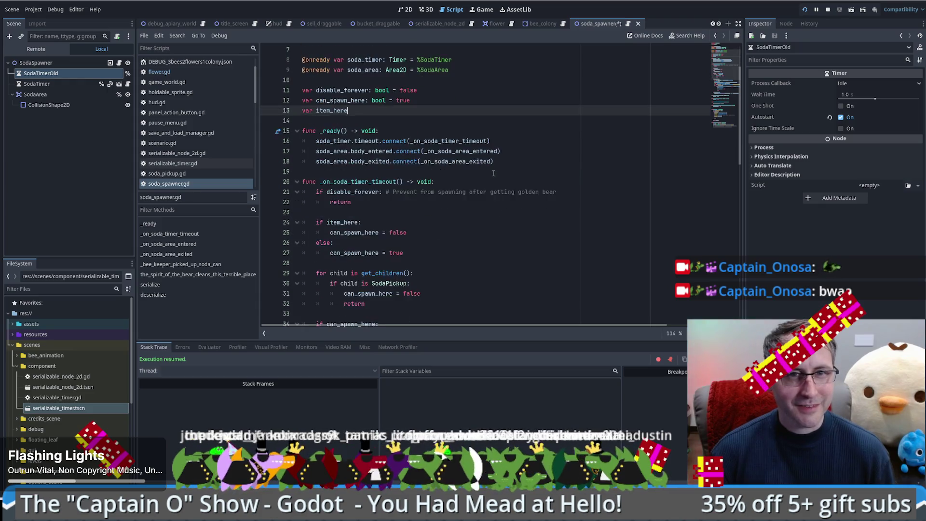
scroll(492, 182, "down", 5)
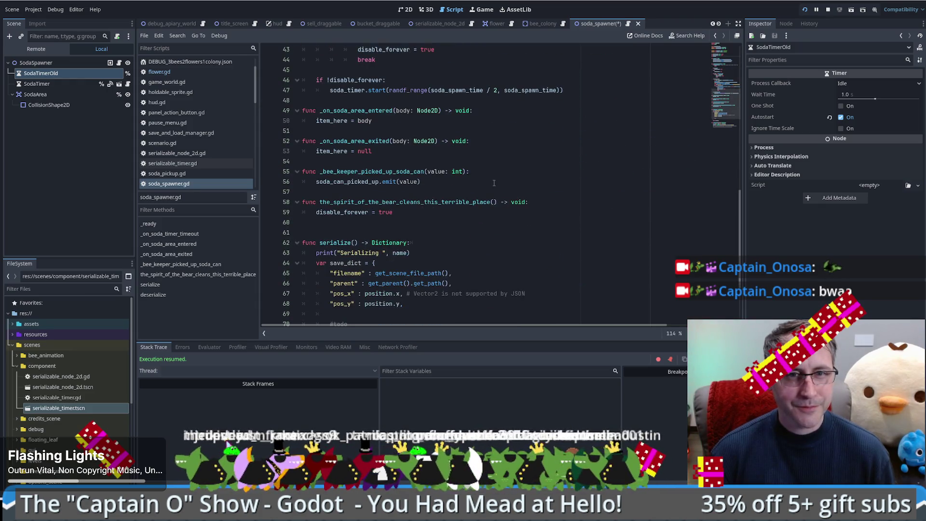
scroll(494, 183, "up", 15)
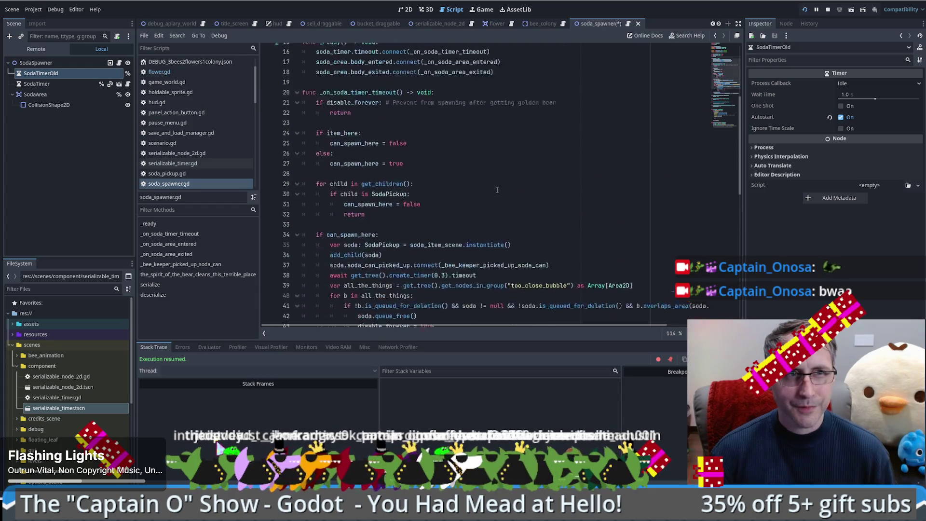
Delete the SodaTimerOld node under SodaSpawner, leaving only the serializable SodaTimer.
left_click(78, 83)
left_click(64, 74)
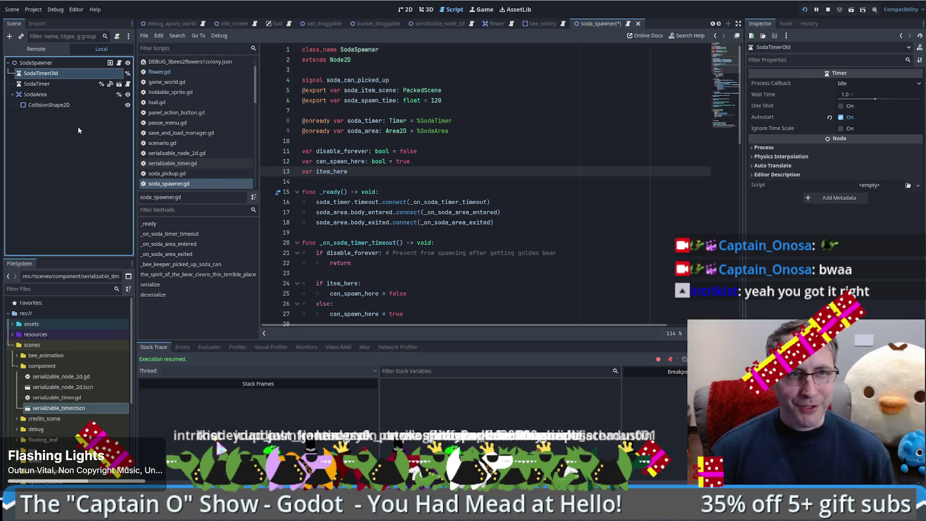
key("Delete")
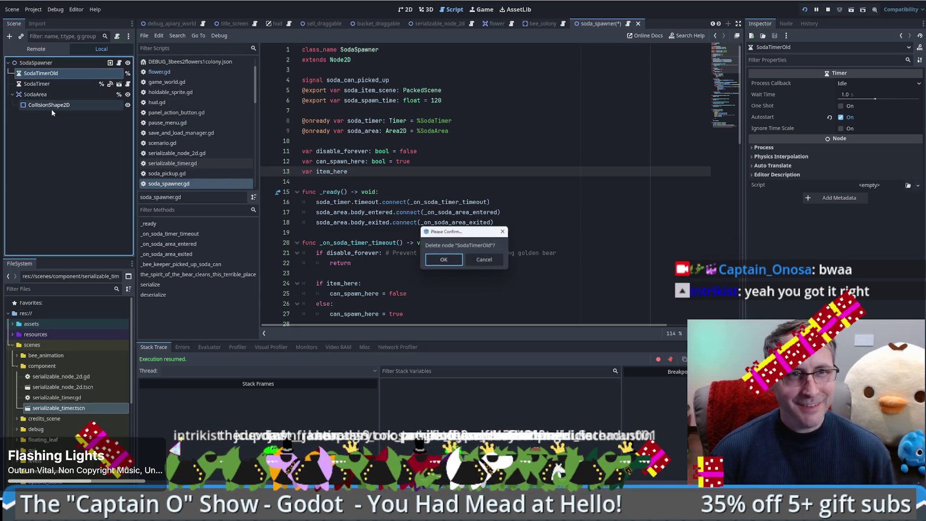
left_click(442, 262)
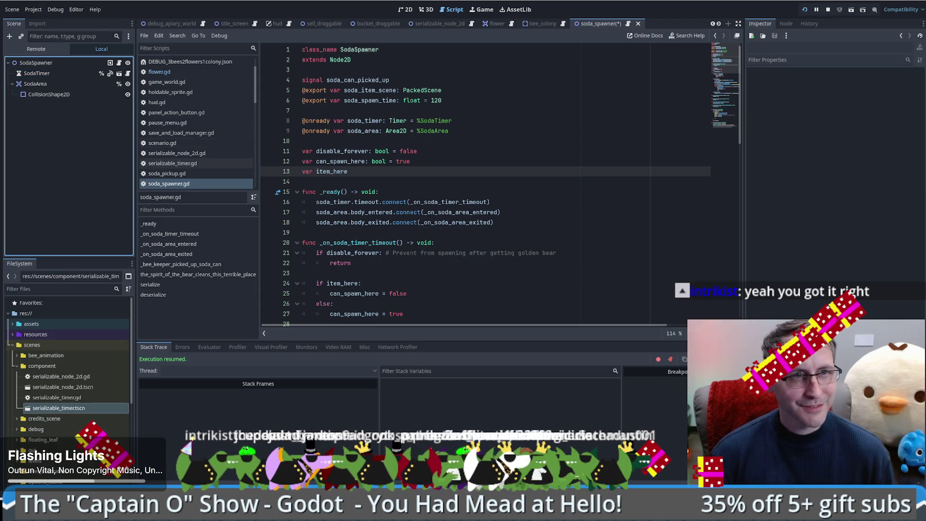
Select SodaTimer, save the scene and script changes, and run the game.
left_click(69, 72)
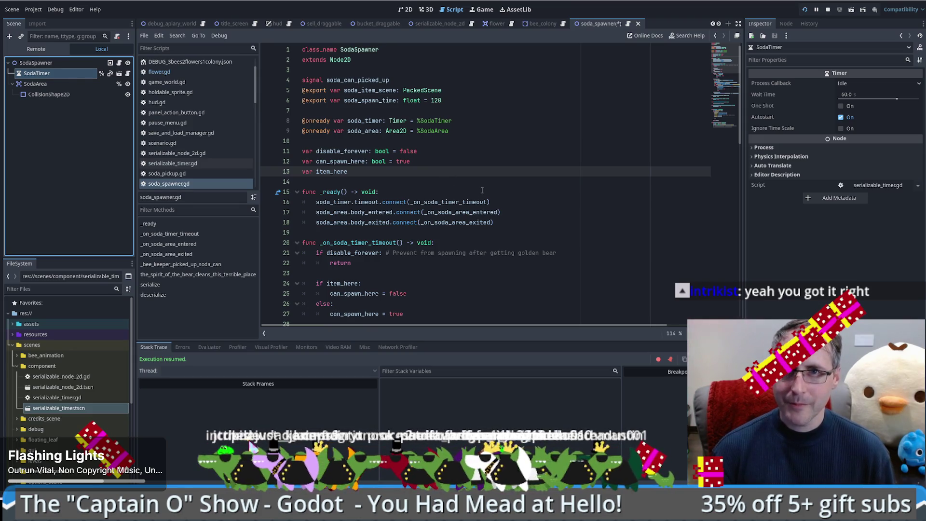
left_click(494, 181)
key("ctrl+s")
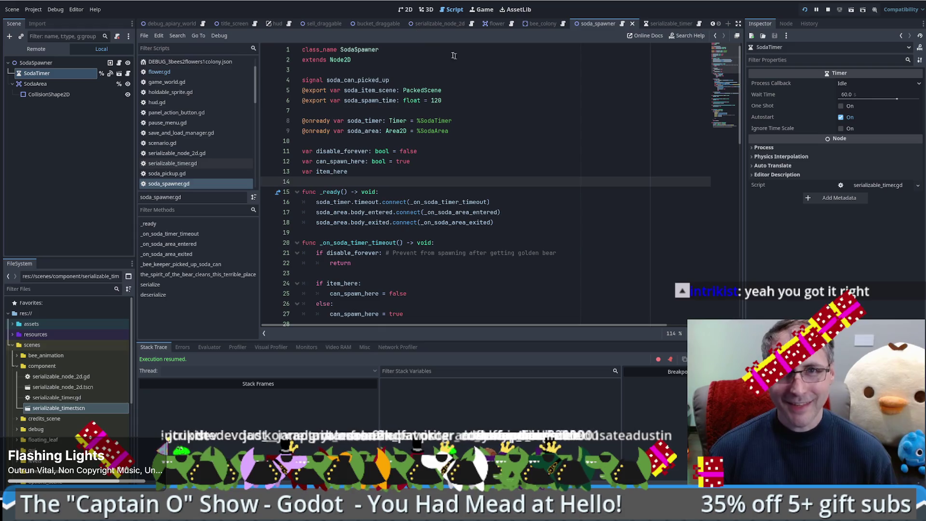
left_click(480, 11)
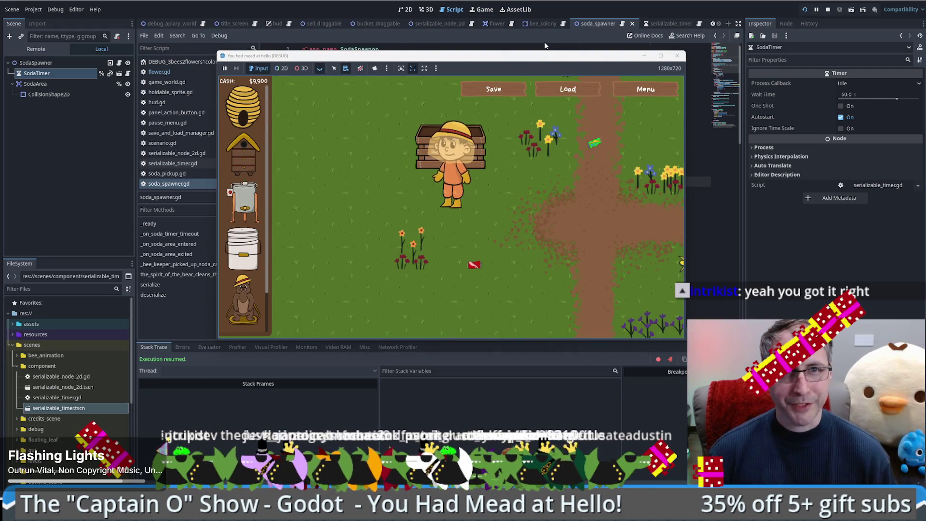
Place a box hive, bucket, Honey Extractor and skep hive on the field, then go full screen.
left_click(470, 229)
left_click(243, 152)
left_click(243, 249)
left_click(391, 285)
left_click(244, 200)
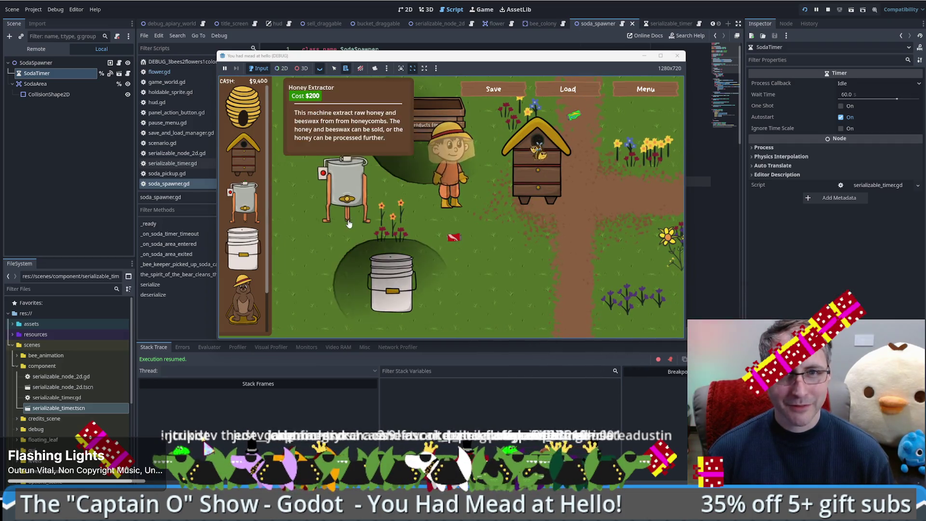
left_click(347, 223)
left_click(243, 104)
left_click(602, 270)
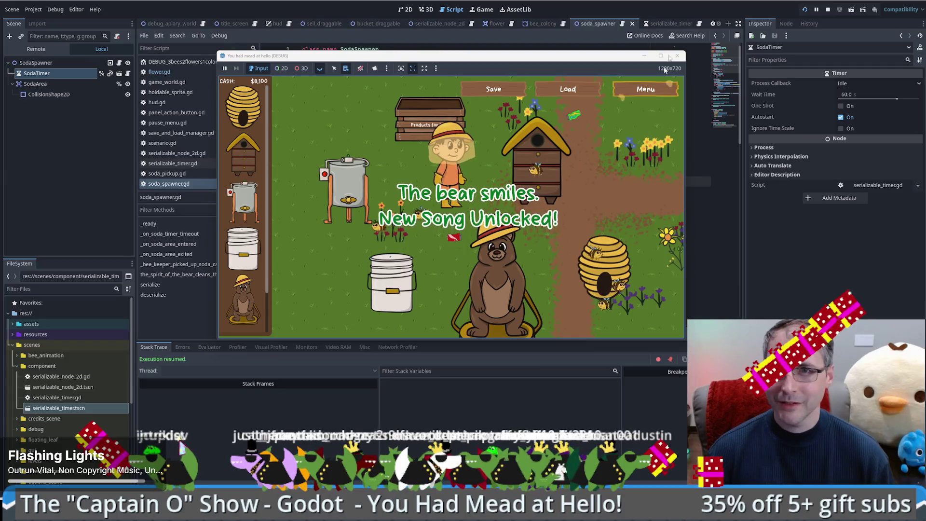
left_click(660, 56)
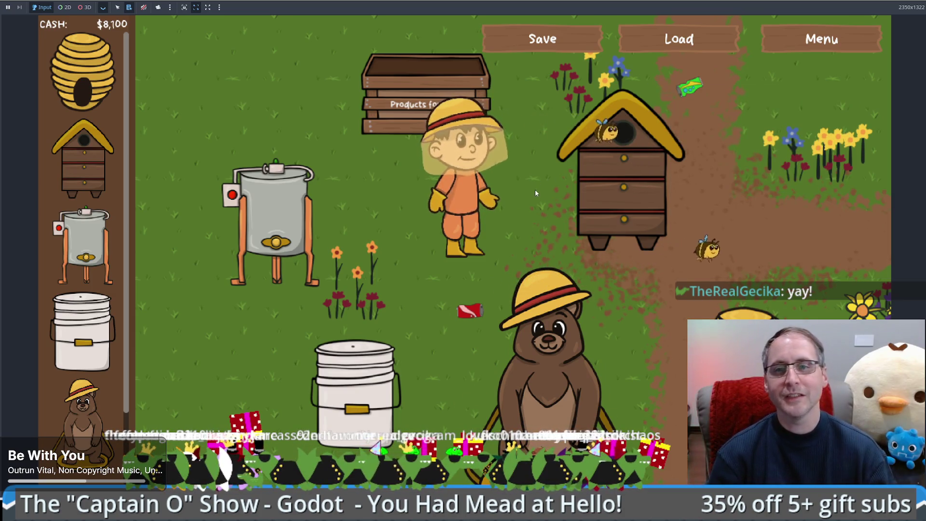
Save the game, load it back five times to confirm $8,100 restores, then exit full screen with F11.
left_click(543, 45)
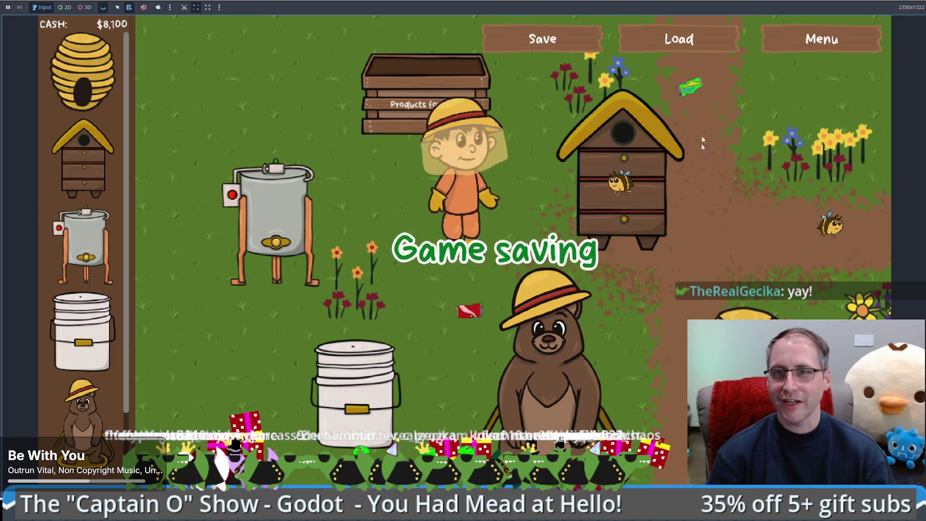
left_click(684, 42)
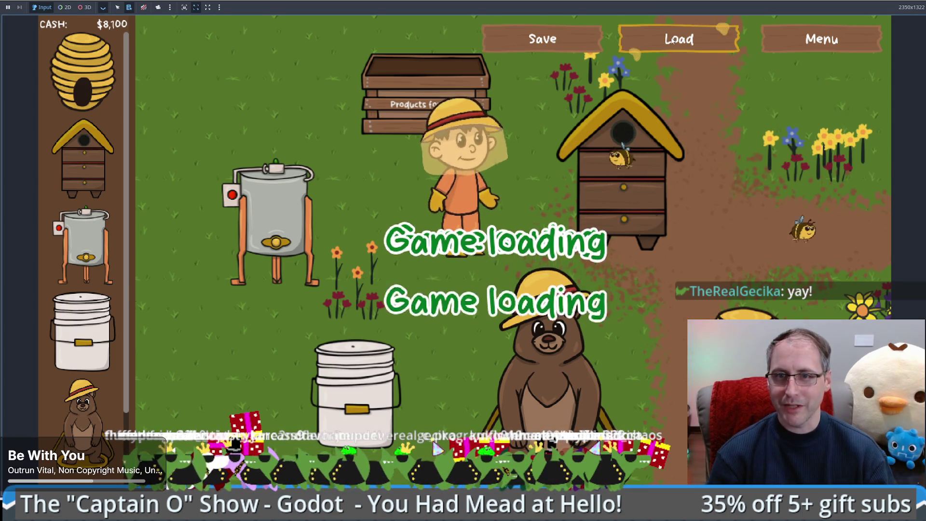
left_click(674, 41)
left_click(674, 41)
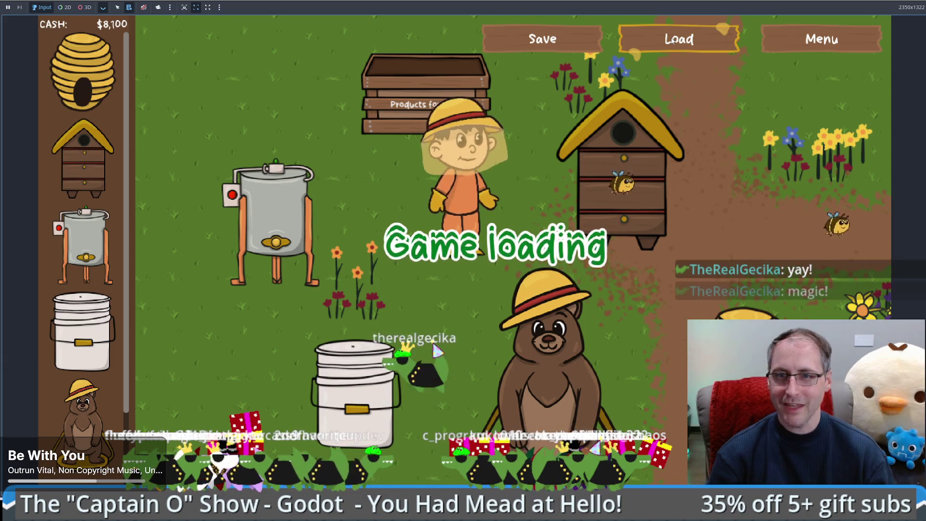
left_click(674, 42)
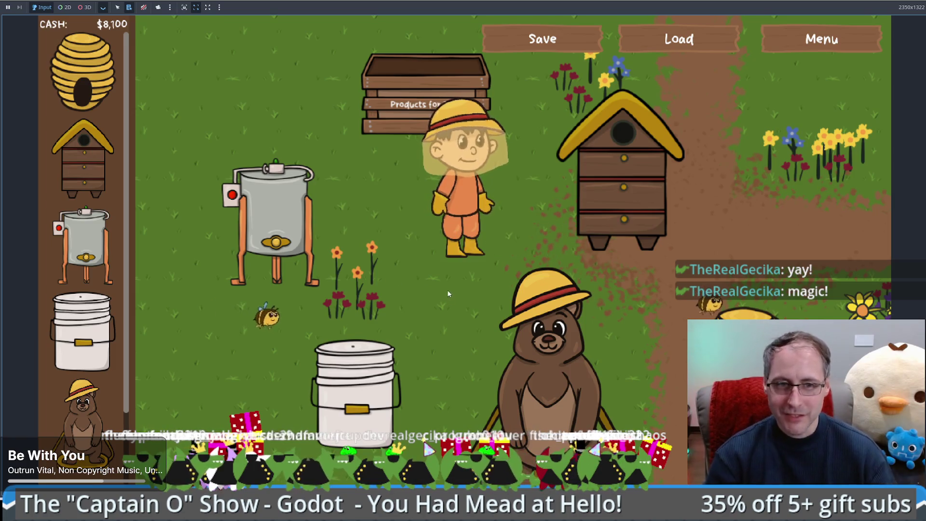
left_click(678, 39)
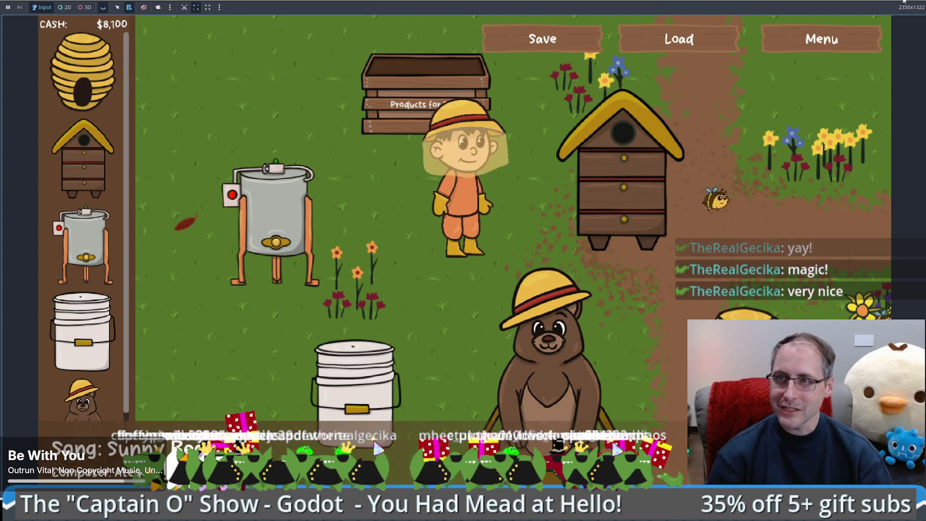
key("F11")
left_click_drag(503, 59, 310, 110)
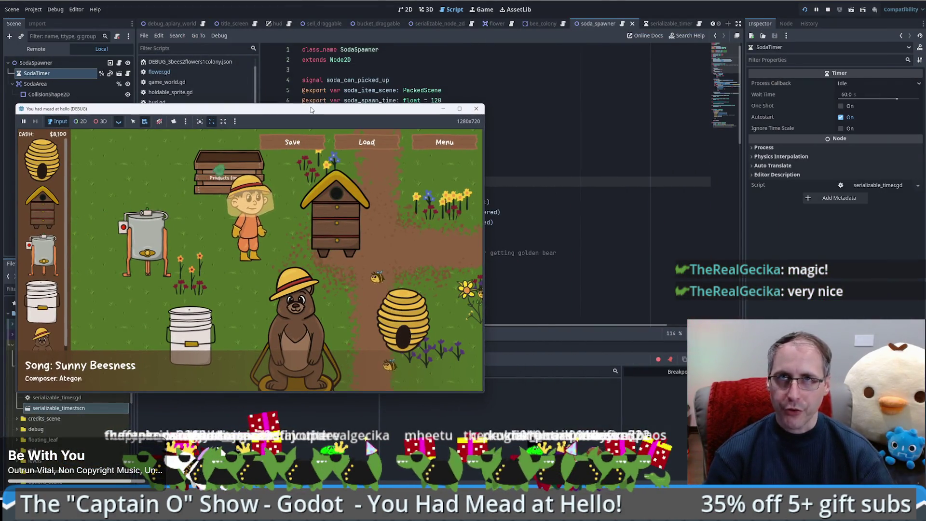
mouse_move(393, 114)
left_mouse_down()
mouse_move(404, 104)
mouse_move(402, 85)
left_mouse_up()
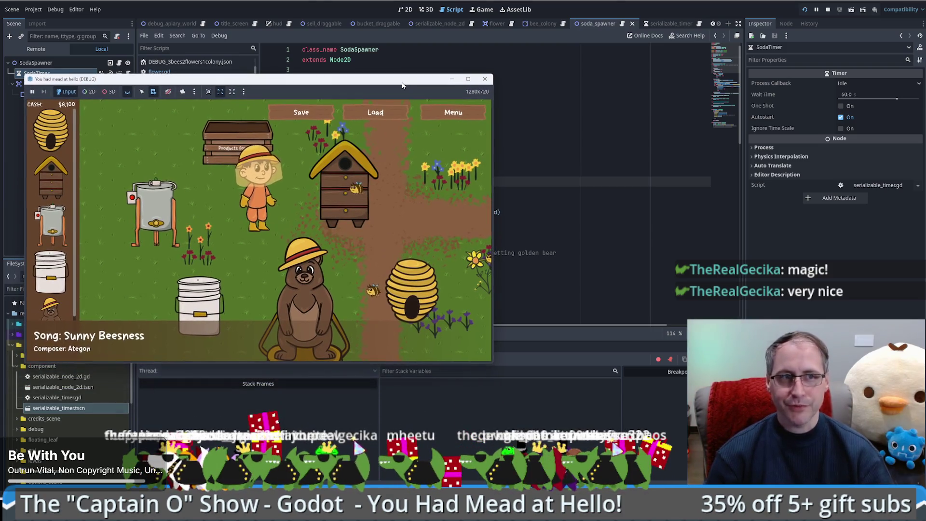
left_click(511, 212)
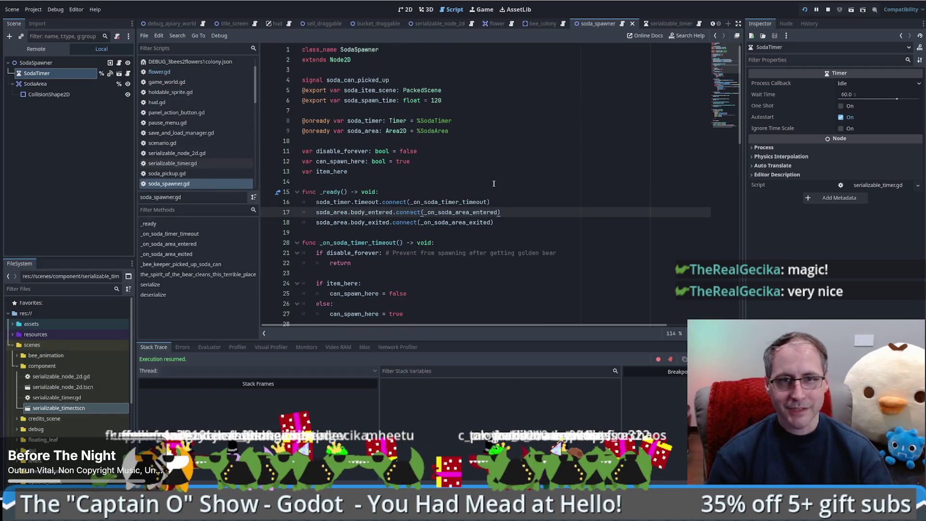
left_click(494, 183)
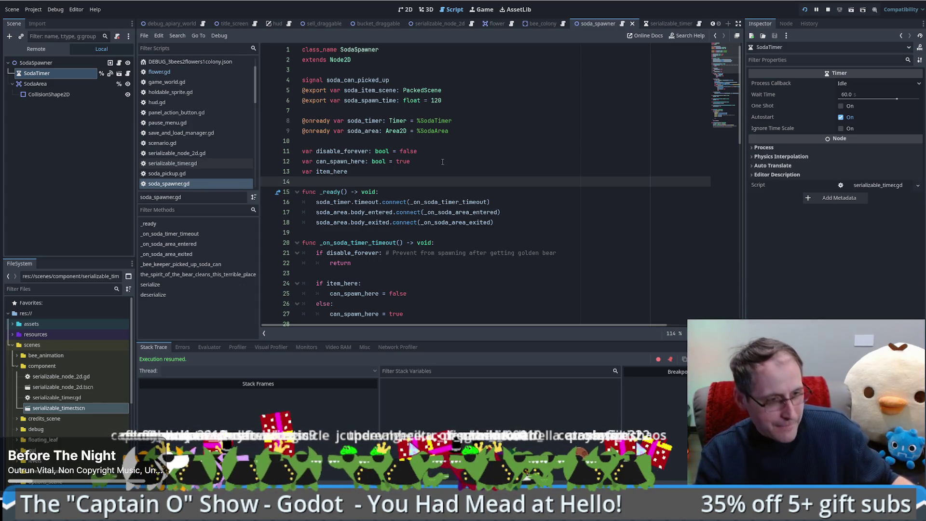
left_click(442, 162)
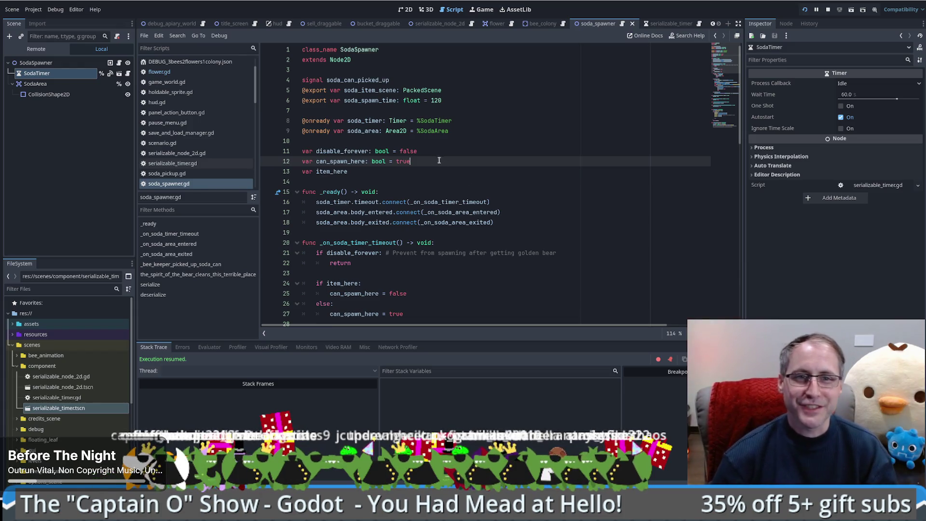
scroll(437, 159, "down", 5)
scroll(433, 158, "up", 5)
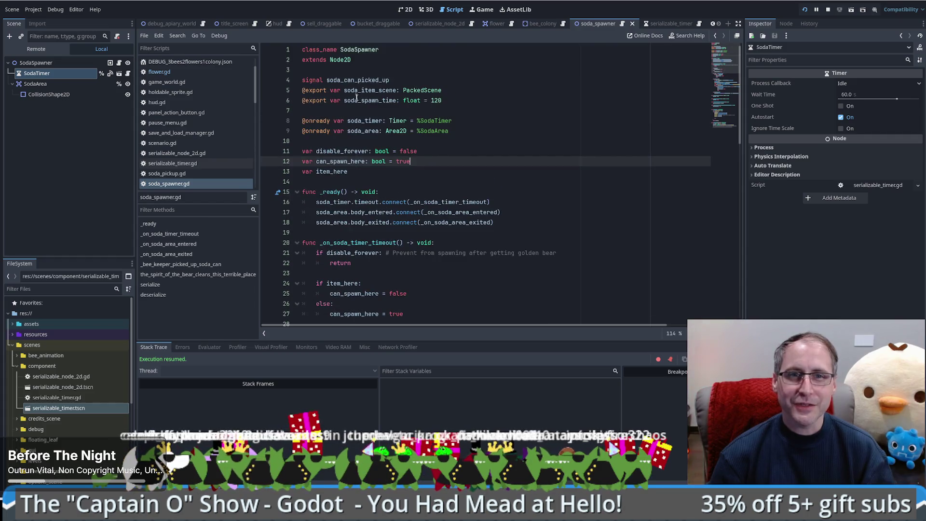
double_click(386, 100)
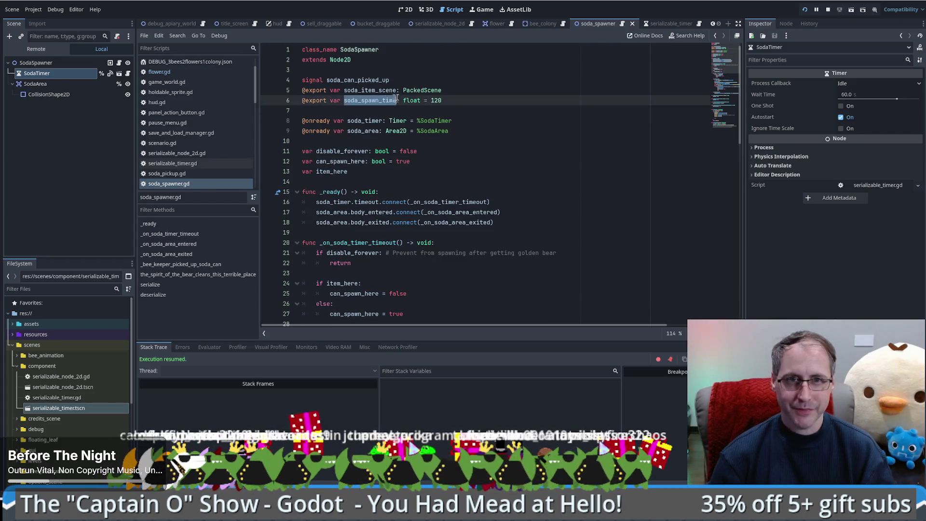
double_click(432, 83)
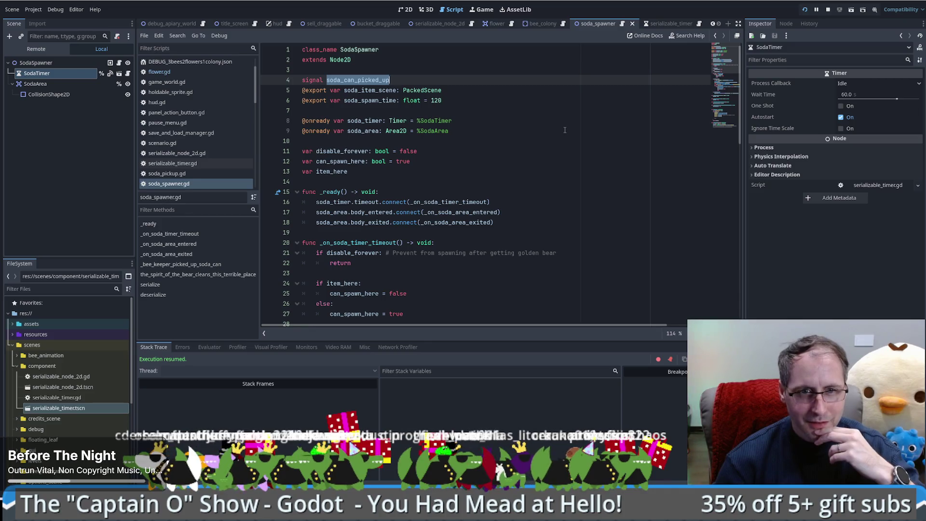
scroll(564, 130, "down", 1)
scroll(563, 129, "up", 1)
scroll(519, 143, "down", 9)
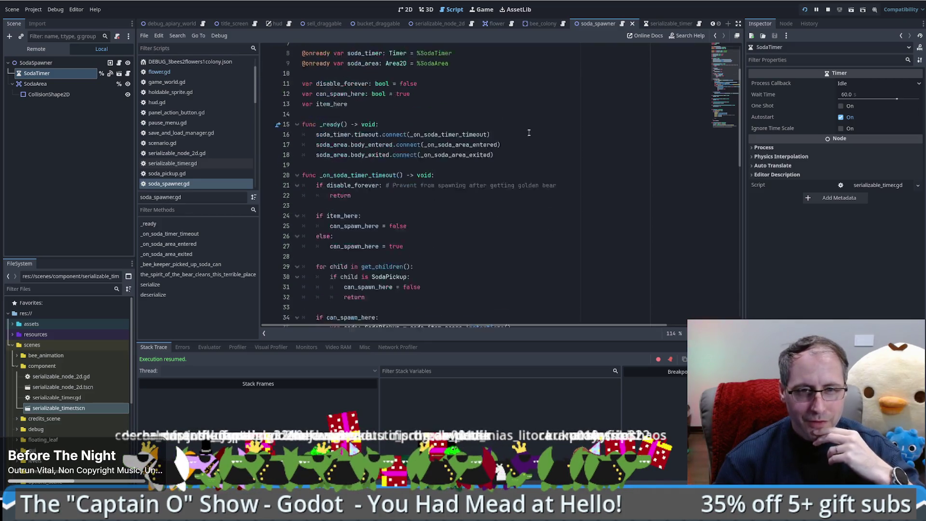
left_click(721, 128)
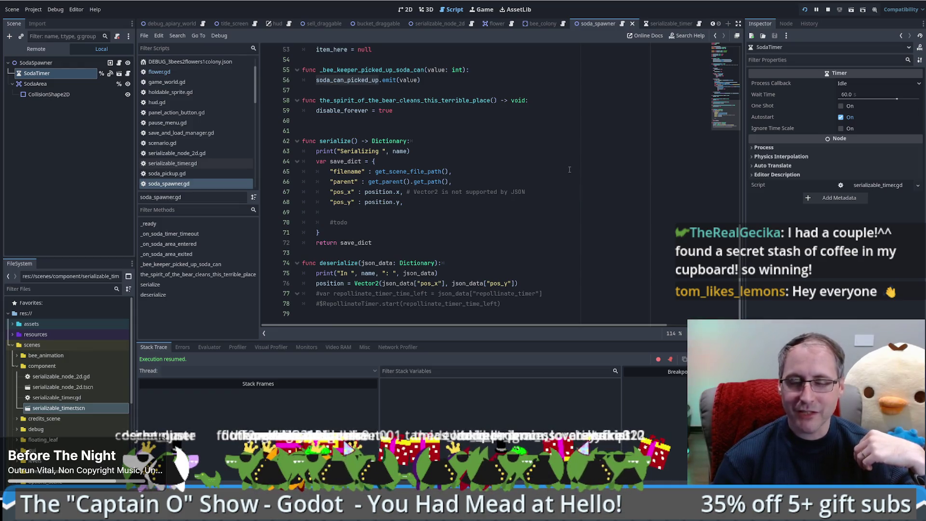
mouse_move(721, 114)
left_mouse_down()
mouse_move(724, 52)
mouse_move(728, 119)
left_mouse_up()
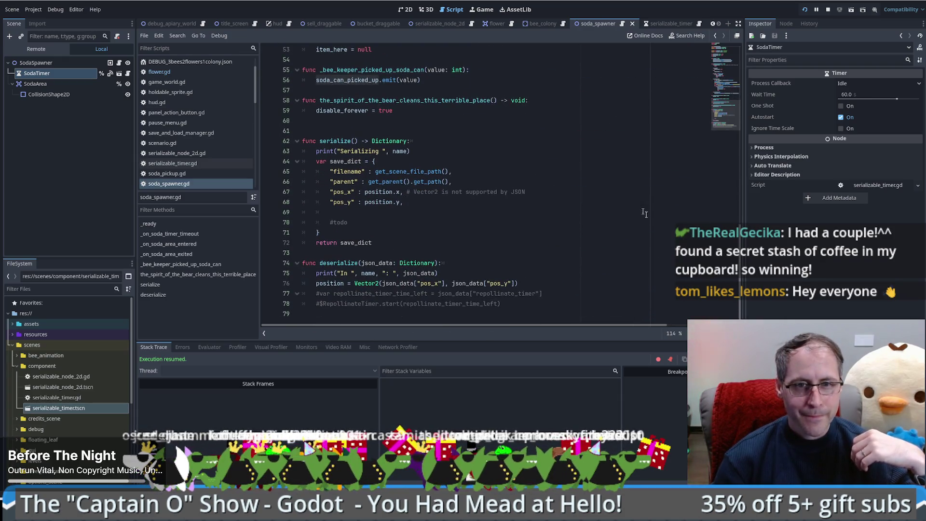
left_click(630, 242)
left_click(524, 262)
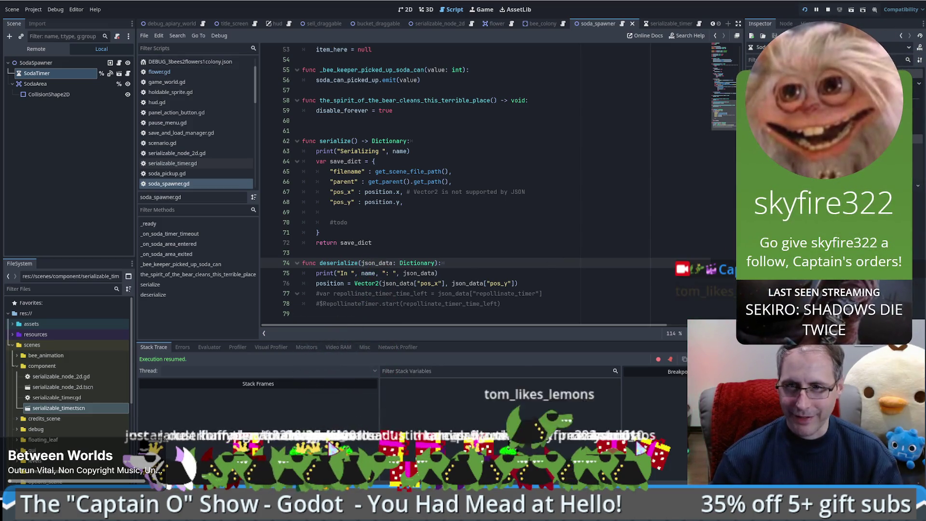
mouse_move(728, 114)
left_mouse_down()
mouse_move(729, 94)
mouse_move(728, 114)
left_mouse_up()
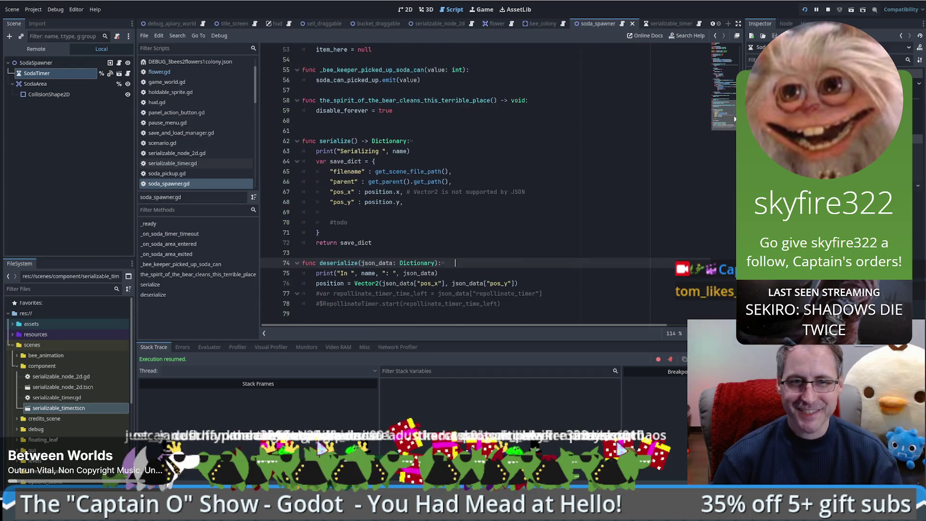
left_click(548, 140)
scroll(600, 144, "up", 6)
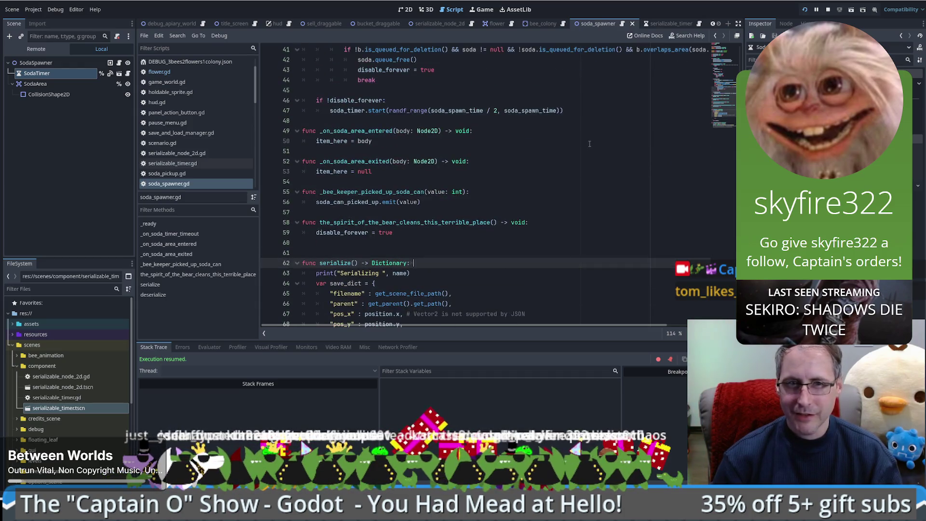
Look over soda_spawner.gd and the SodaSpawner class name, then switch to the Godot docs in Firefox.
scroll(586, 174, "up", 11)
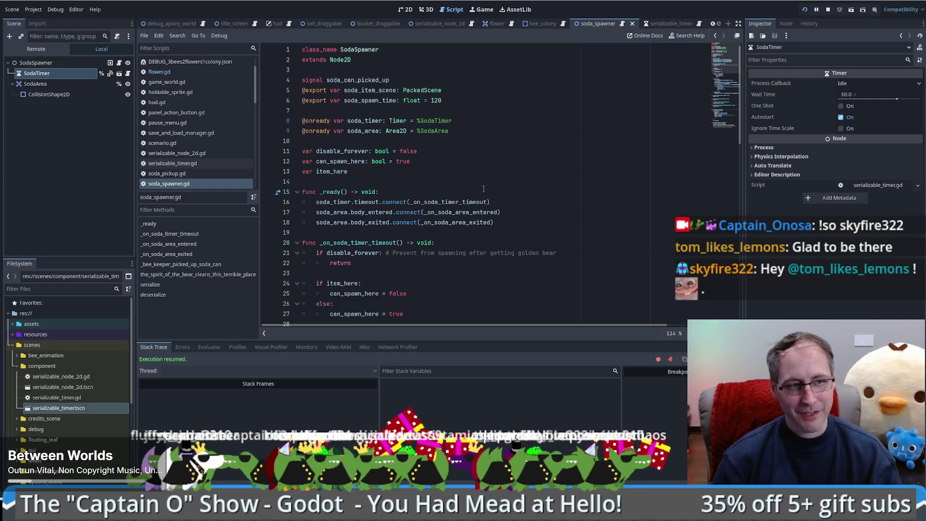
scroll(472, 199, "down", 1)
scroll(460, 187, "up", 1)
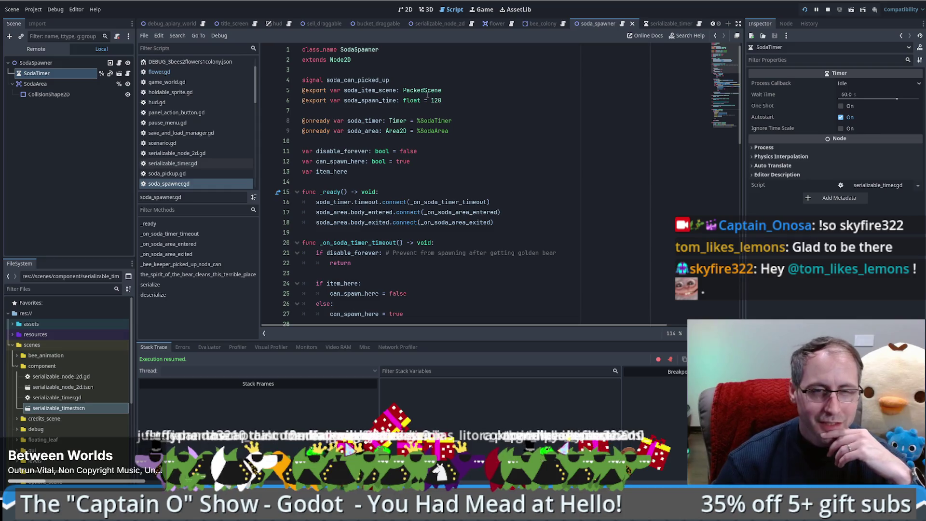
double_click(376, 49)
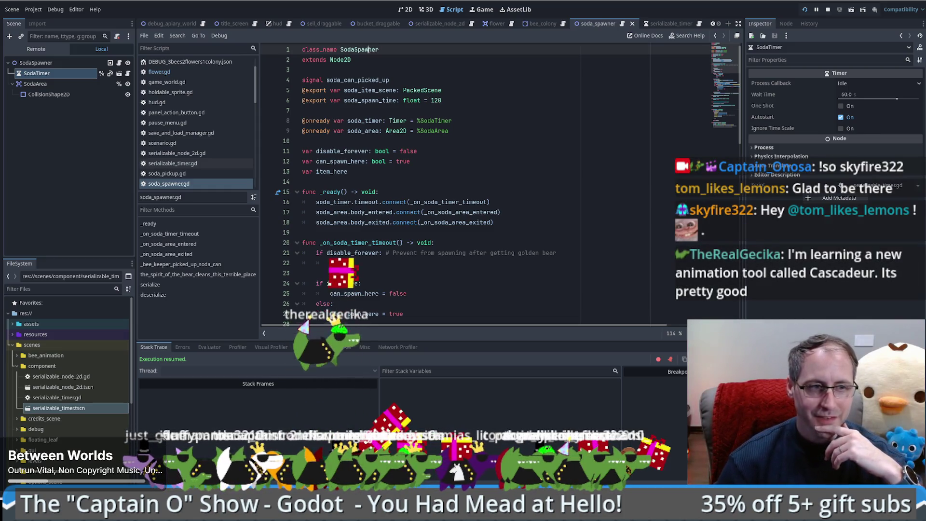
left_click(431, 71)
scroll(479, 109, "down", 5)
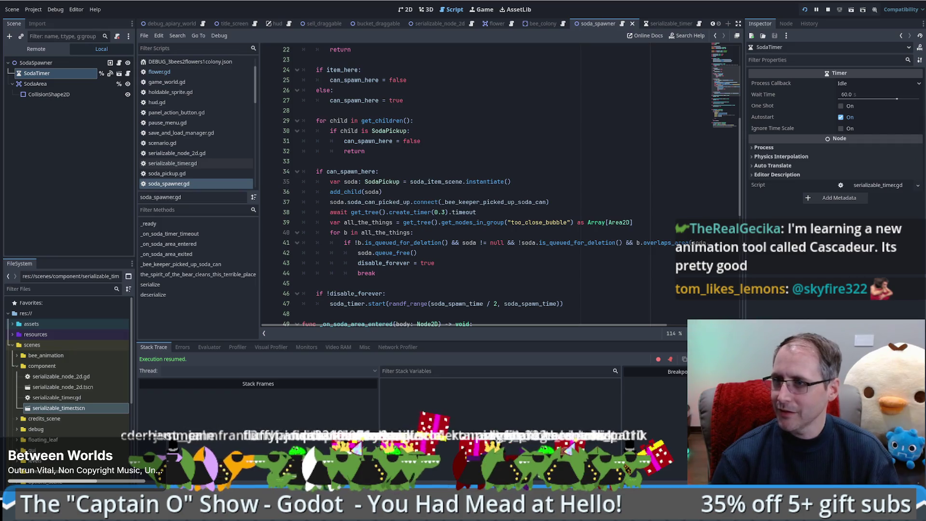
key("alt+Tab")
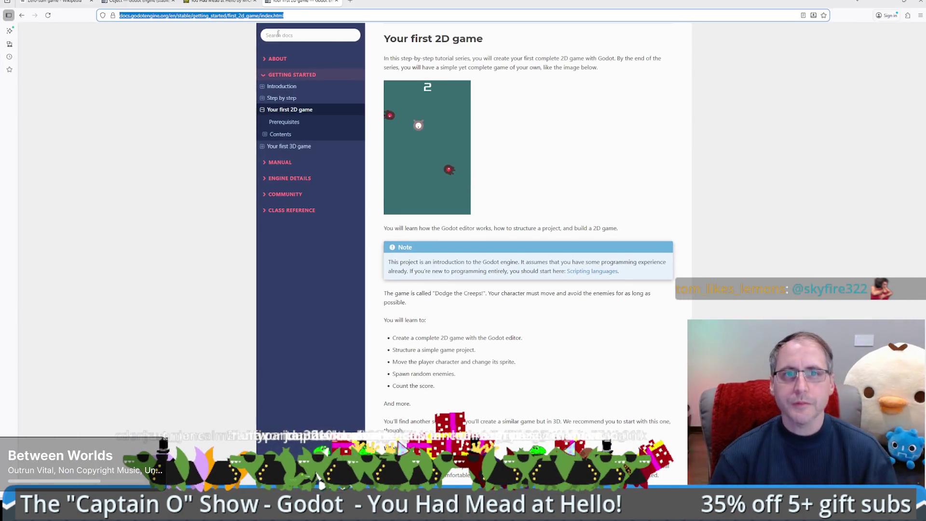
Open cascadeur.com in a new tab and accept the site's cookie notice.
key("ctrl+t")
type("cascadeur.com")
key("Return")
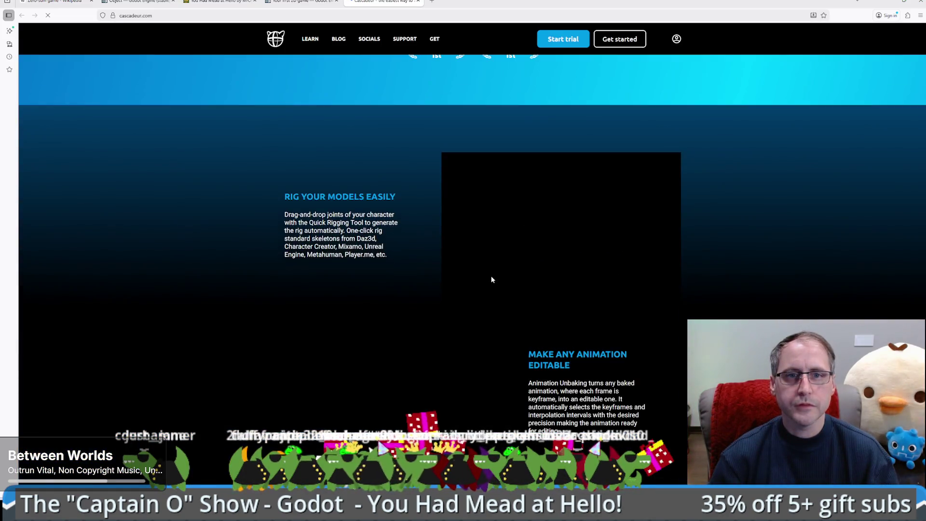
scroll(414, 287, "down", 3)
scroll(414, 287, "down", 1)
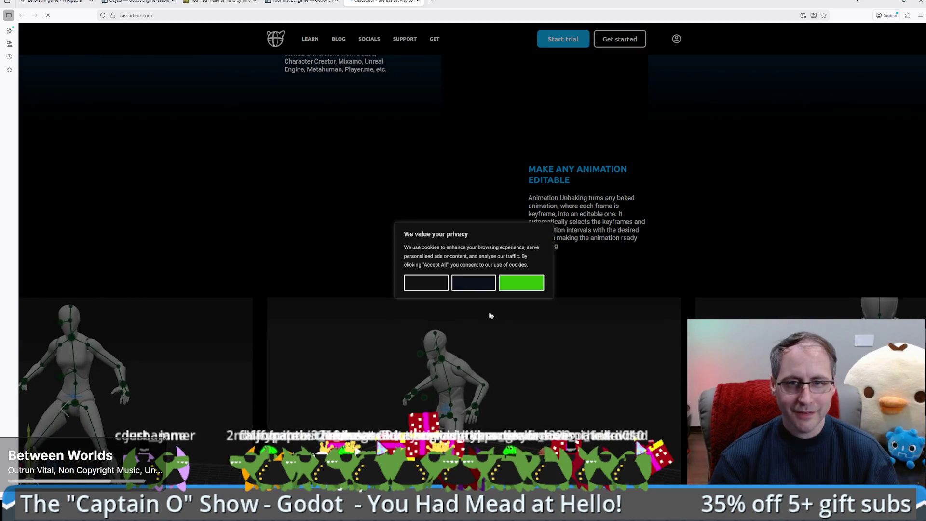
left_click(523, 291)
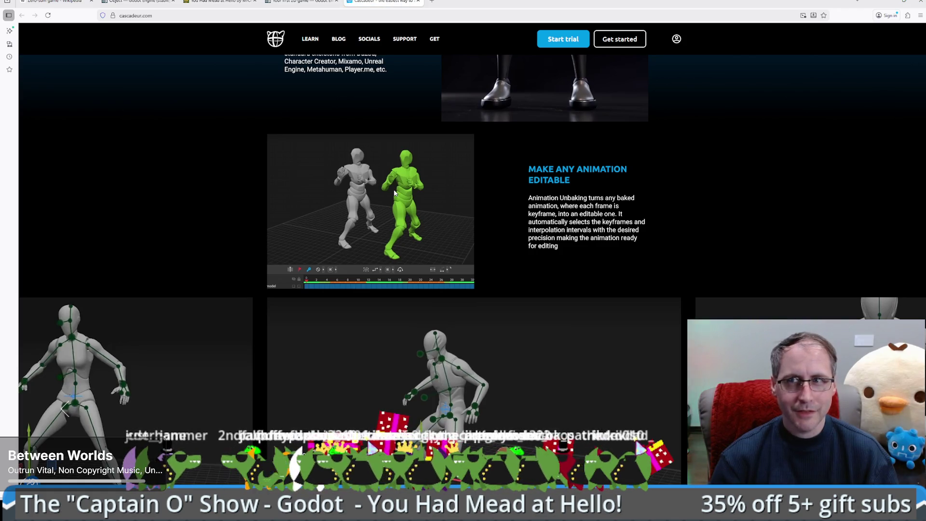
scroll(469, 206, "down", 1)
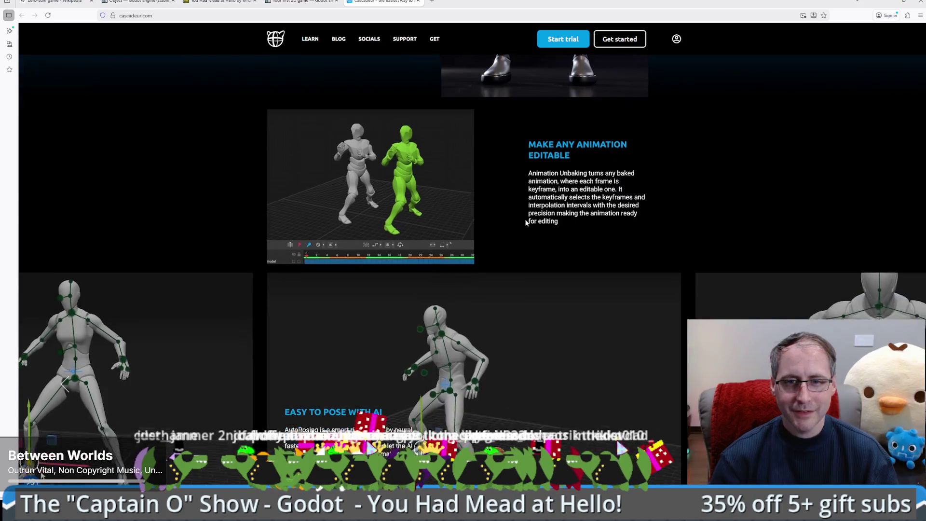
scroll(523, 221, "up", 1)
Reload and browse the Cascadeur page, then close the tab and minimize Firefox.
left_click(49, 16)
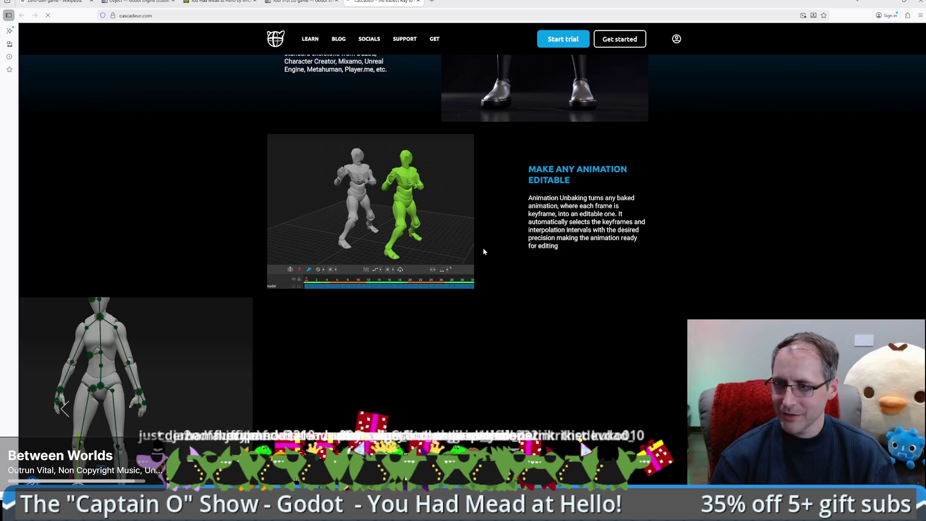
scroll(482, 250, "down", 5)
scroll(482, 250, "up", 4)
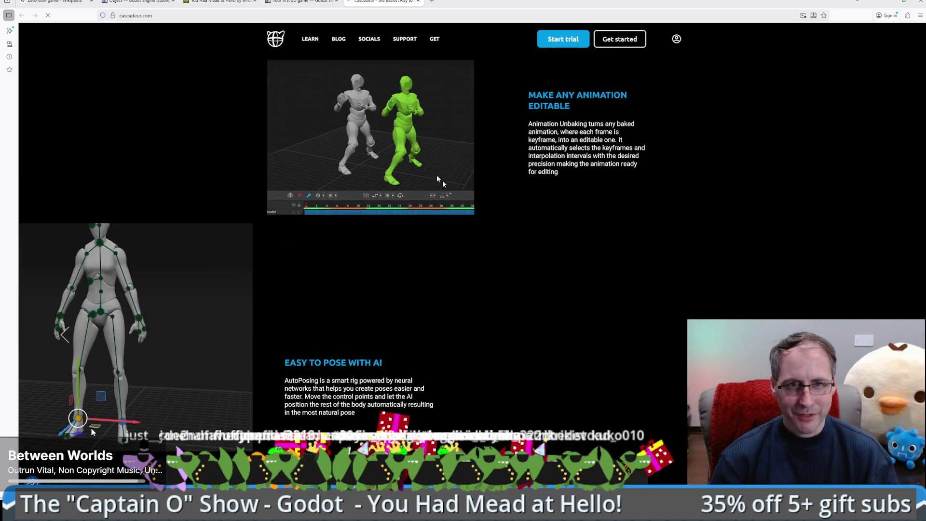
scroll(467, 197, "up", 2)
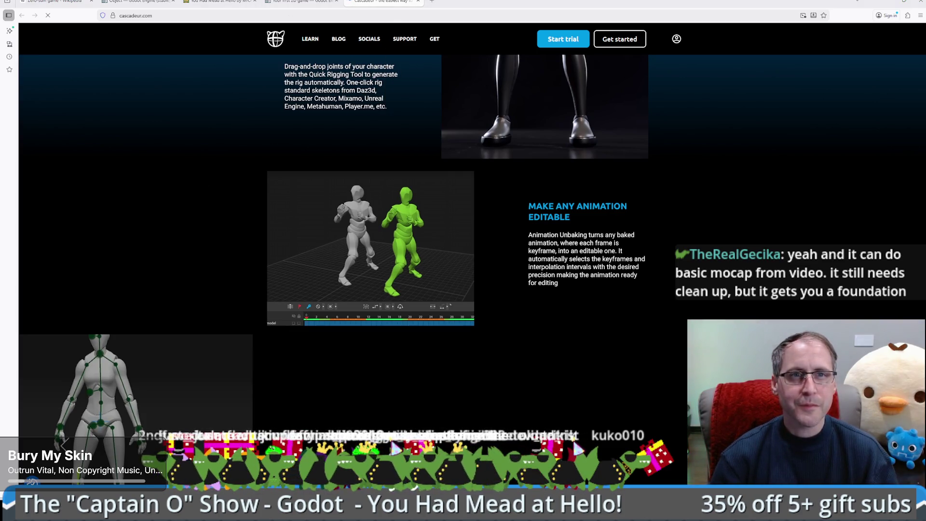
key("ctrl+w")
left_click(885, 2)
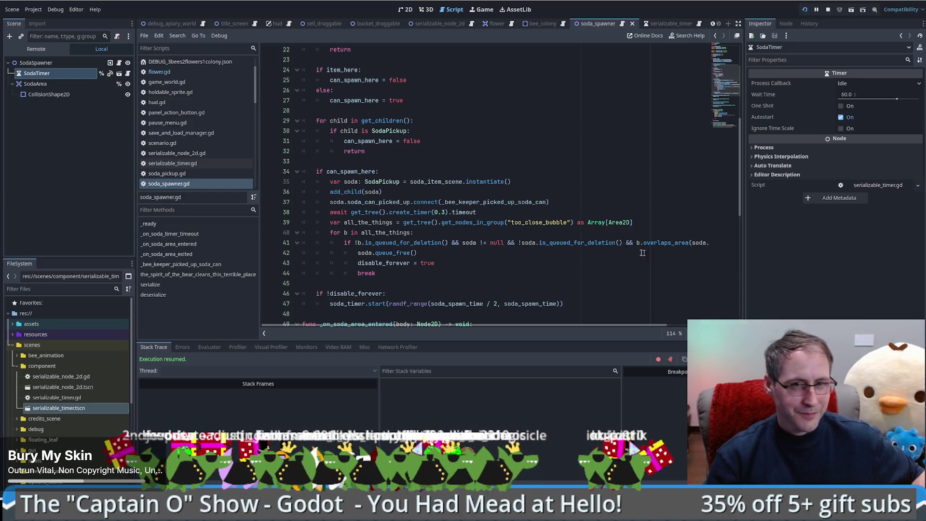
left_click(584, 234)
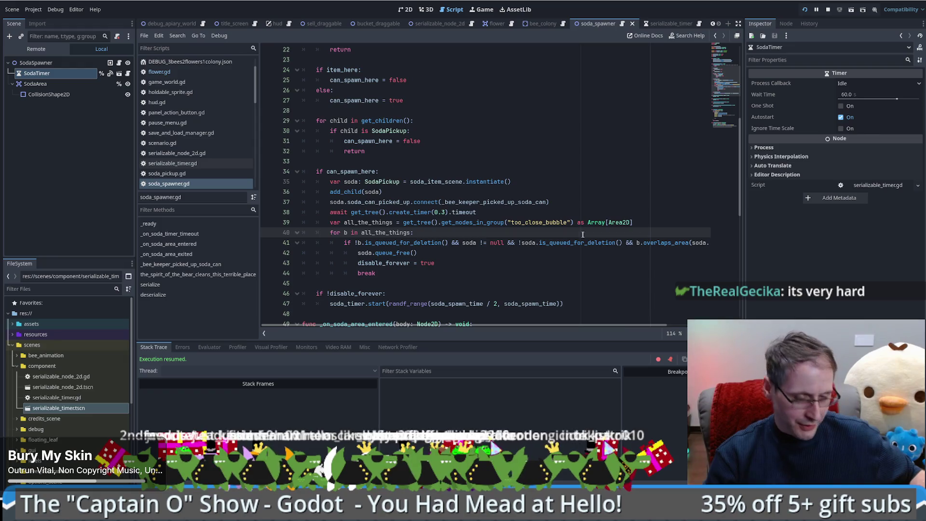
mouse_move(571, 238)
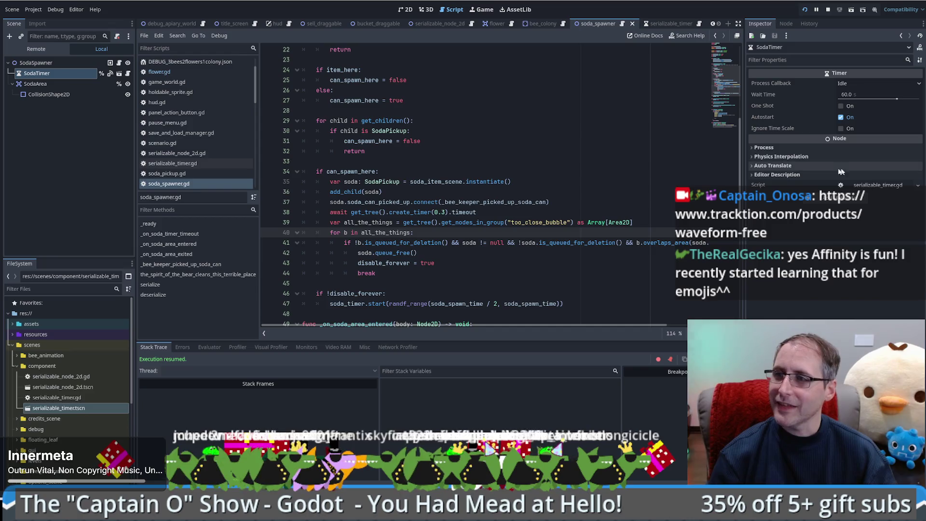
scroll(541, 118, "up", 2)
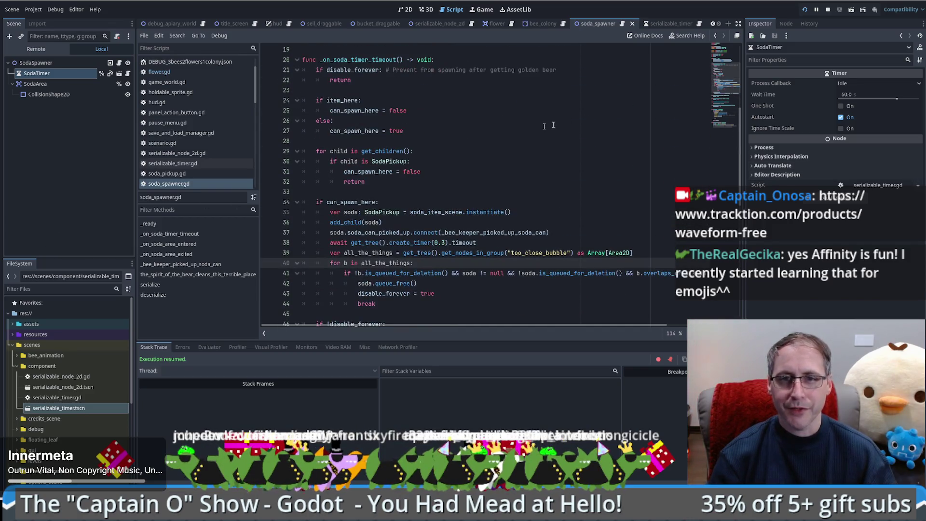
scroll(725, 89, "down", 2)
scroll(725, 89, "down", 2)
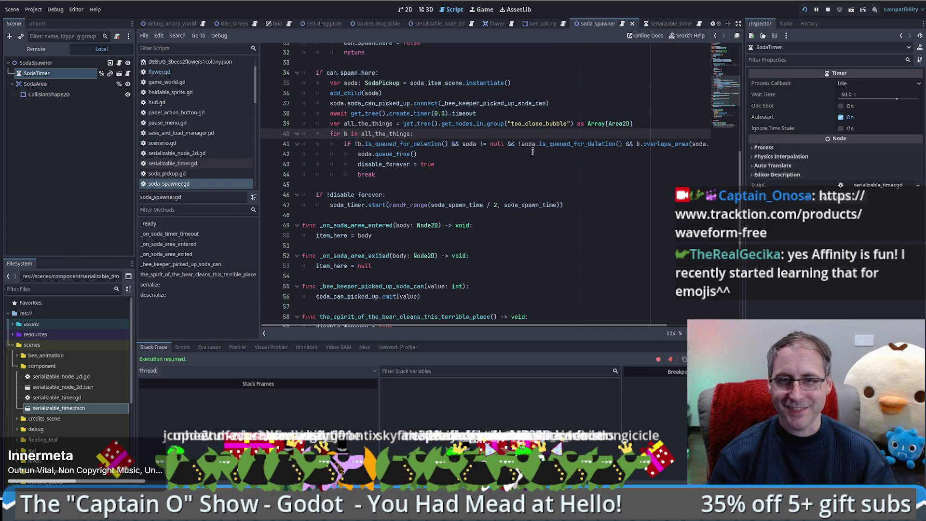
scroll(544, 183, "up", 8)
scroll(540, 181, "down", 7)
scroll(528, 180, "up", 4)
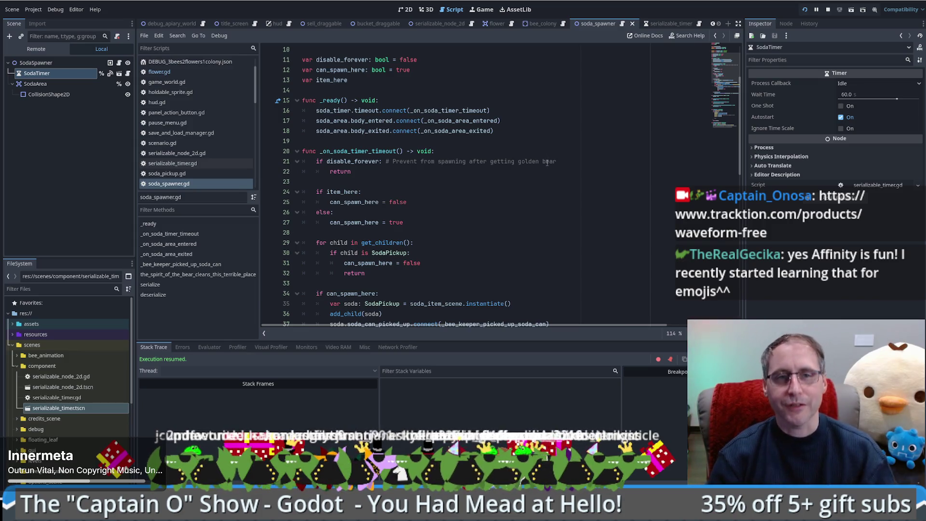
scroll(546, 167, "up", 3)
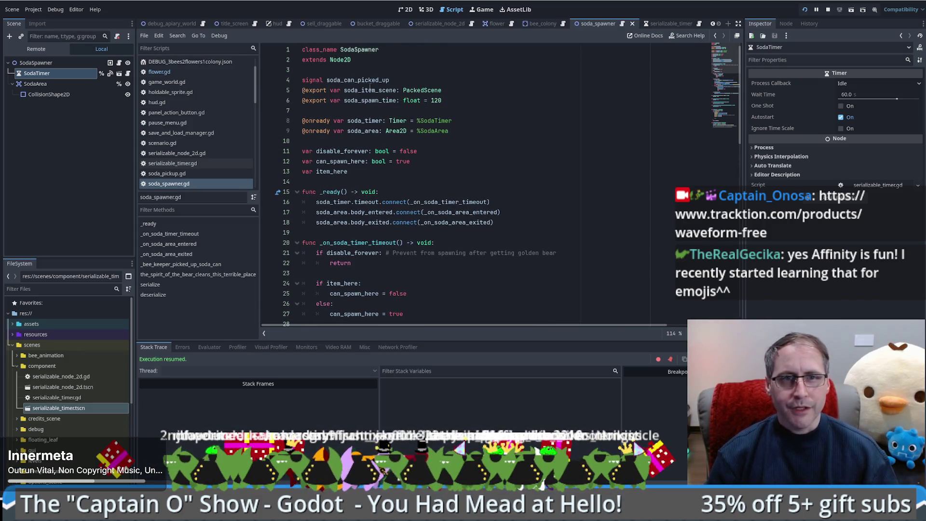
left_click(398, 81)
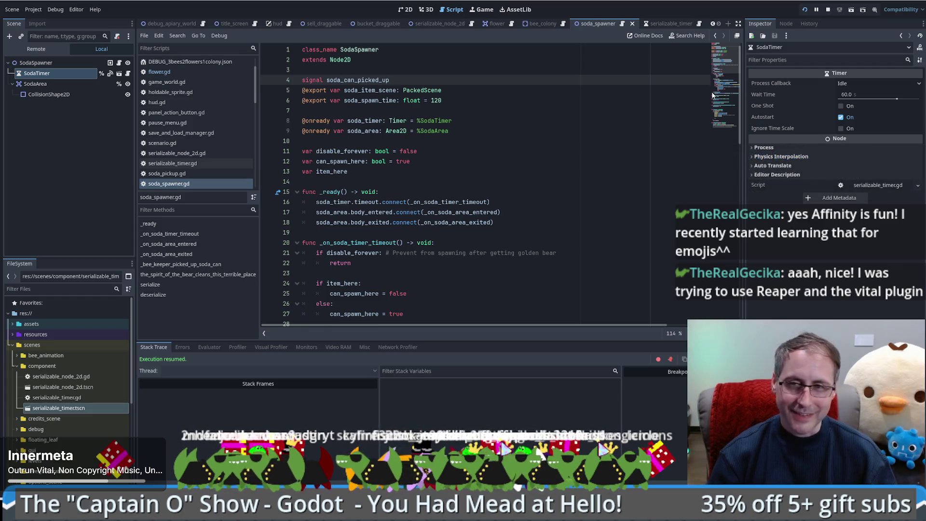
left_click_drag(730, 67, 730, 132)
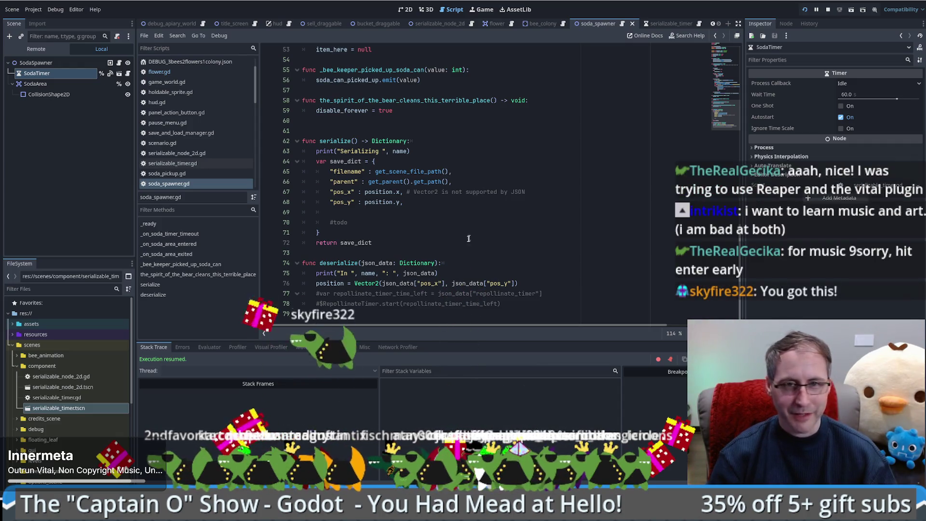
left_click(318, 232)
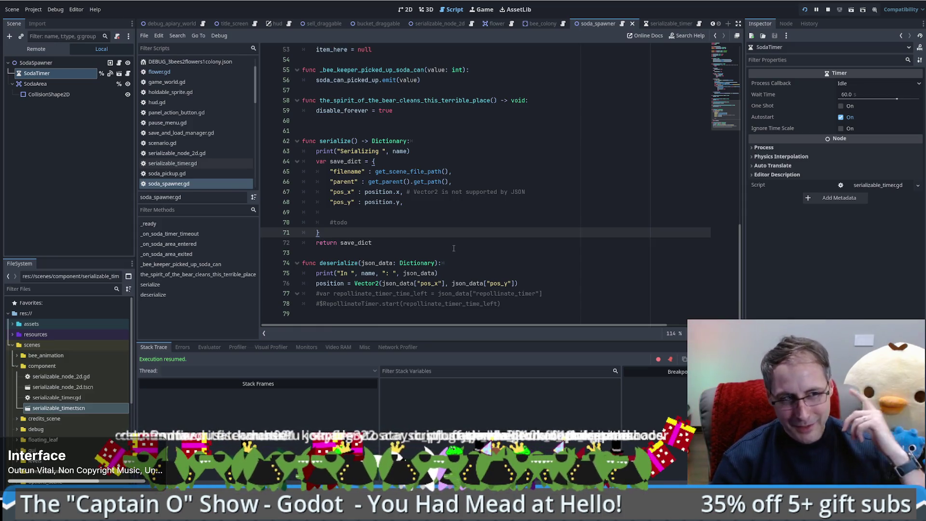
left_click(453, 249)
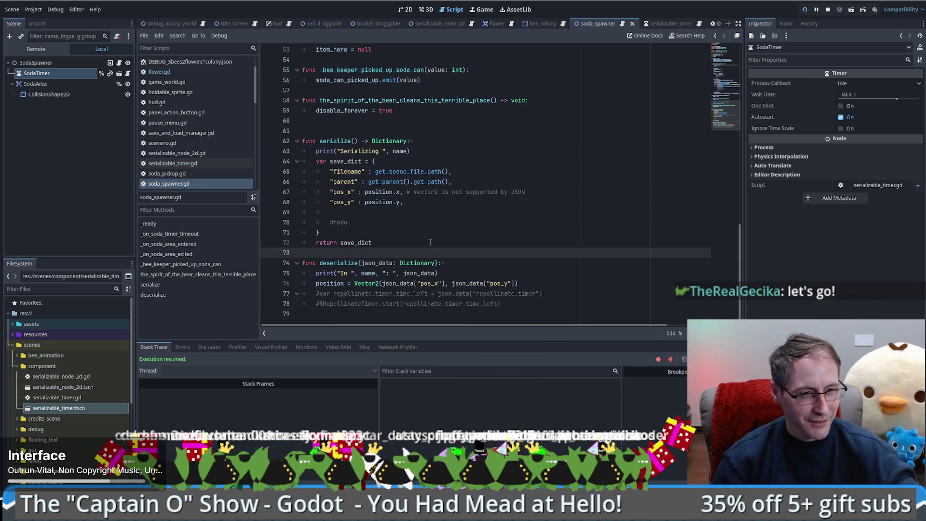
scroll(514, 241, "up", 4)
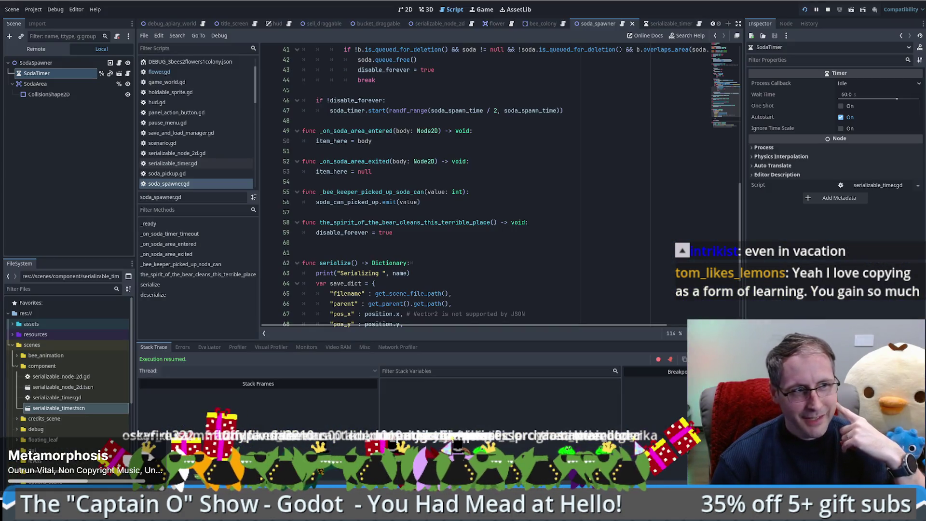
mouse_move(0, 136)
left_mouse_down()
mouse_move(269, 136)
mouse_move(539, 116)
mouse_move(498, 121)
left_mouse_up()
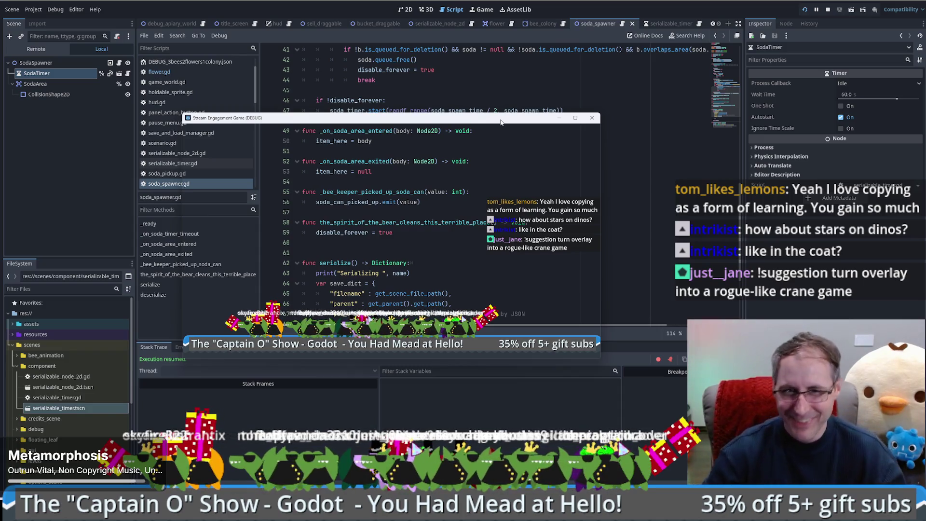
left_click_drag(501, 122, 0, 109)
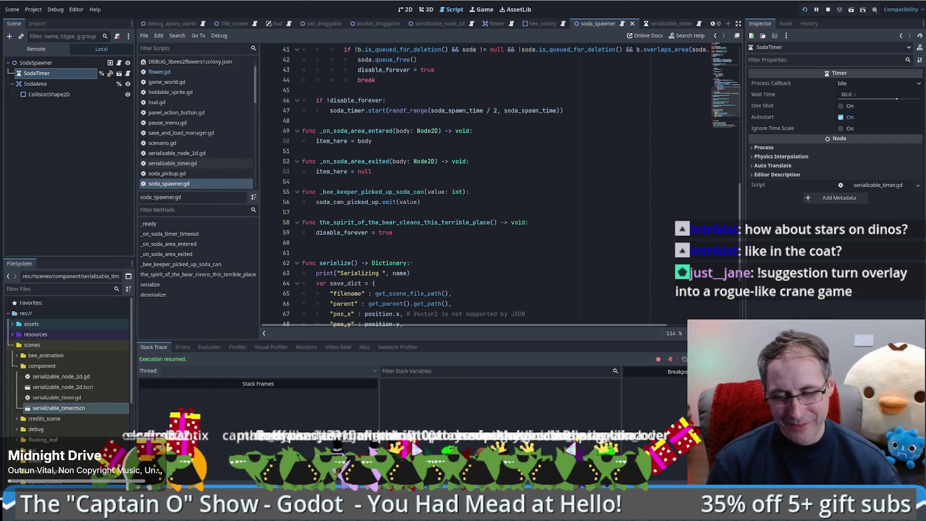
In the overlay project, open the Roguelike scene, select Players and hide the TileMapLayer.
key("alt+Tab")
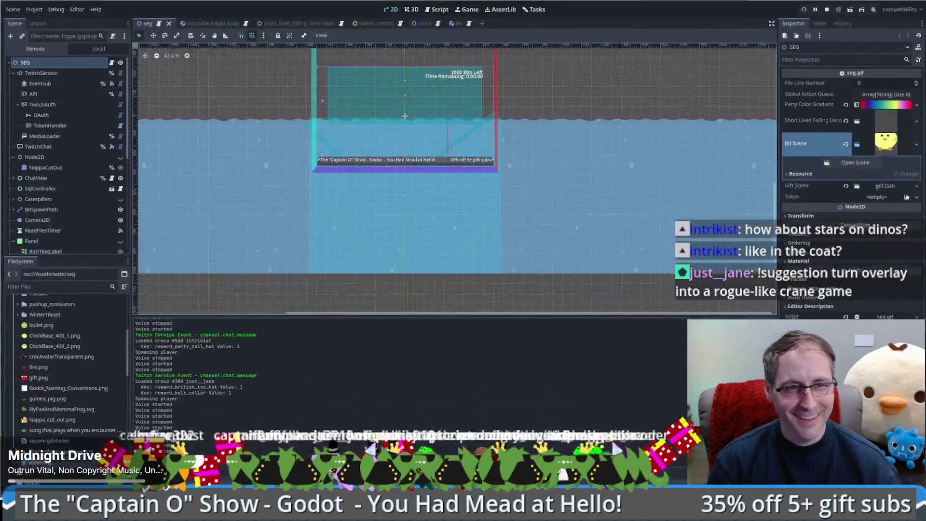
scroll(48, 166, "down", 5)
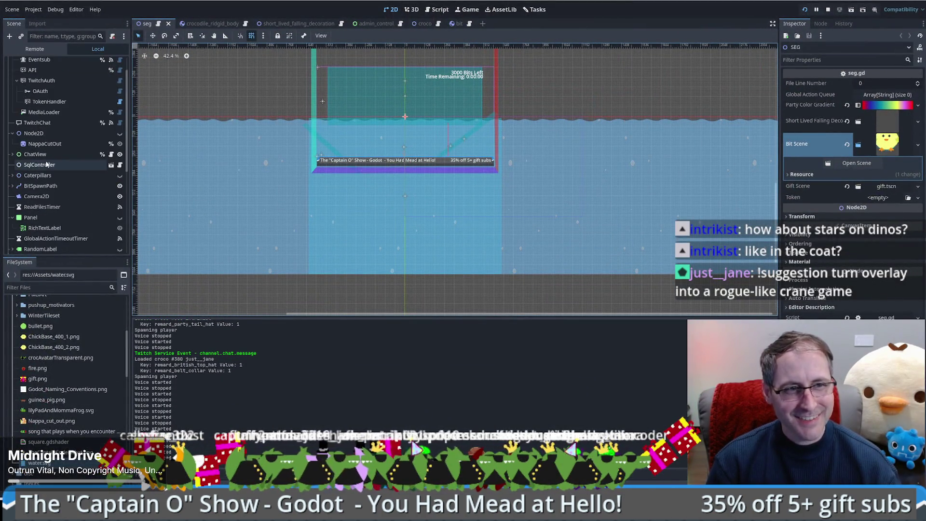
scroll(48, 167, "down", 3)
left_click(73, 172)
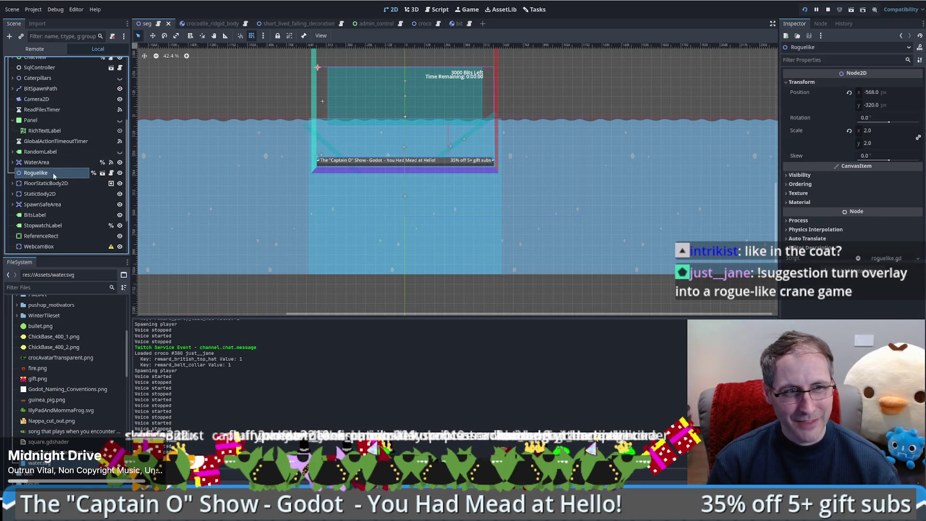
left_click(102, 174)
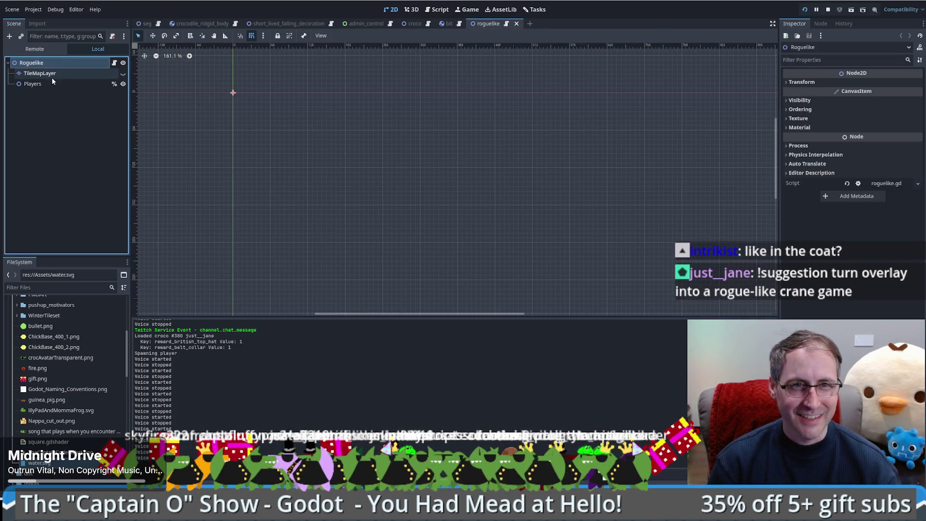
left_click(66, 84)
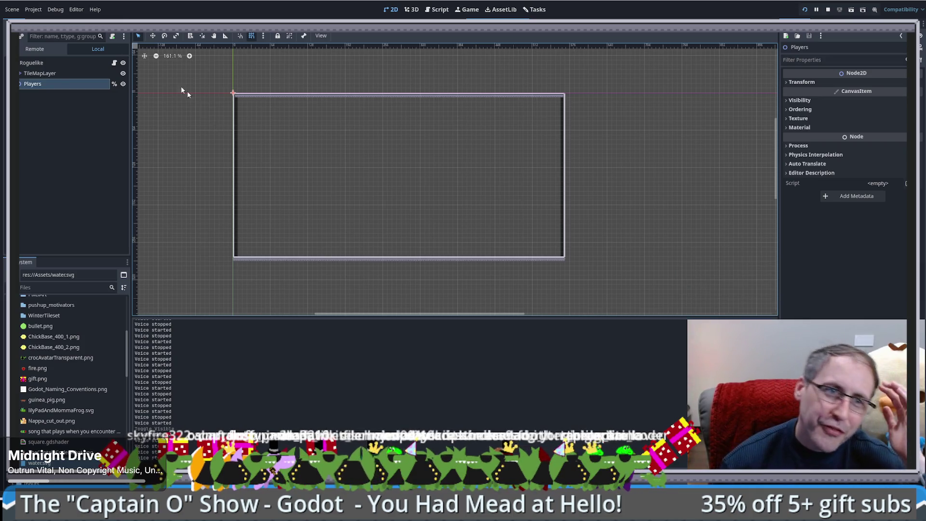
left_click(123, 74)
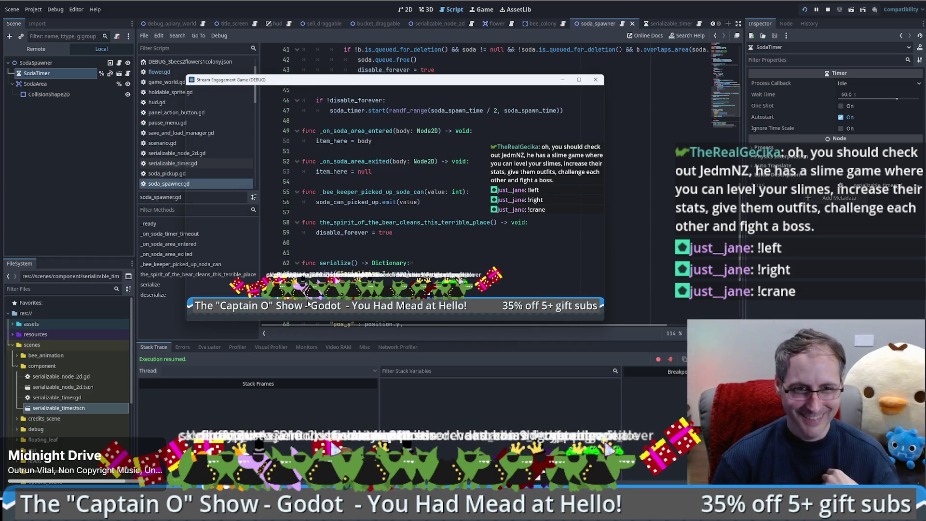
Move the game windows aside, click to line 62, and show the overlay project's Tasks board.
left_click_drag(324, 85, 0, 125)
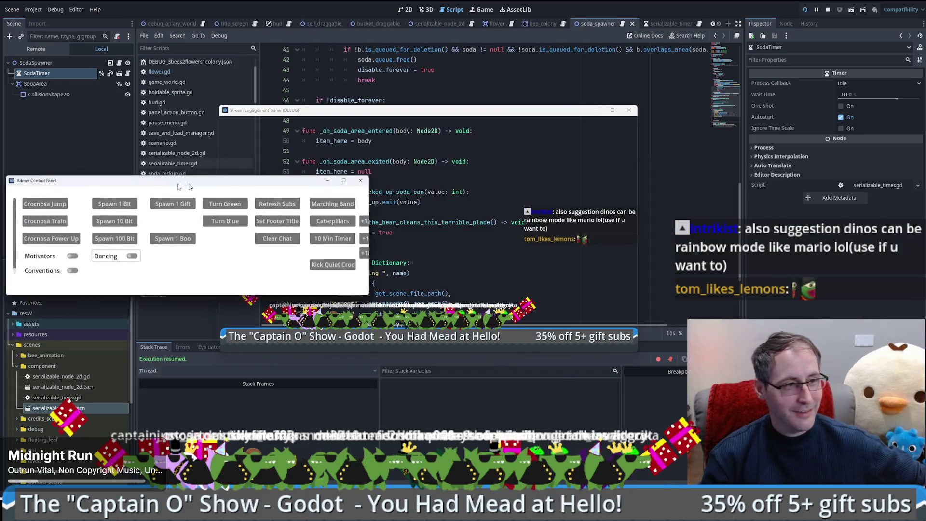
left_click(462, 122)
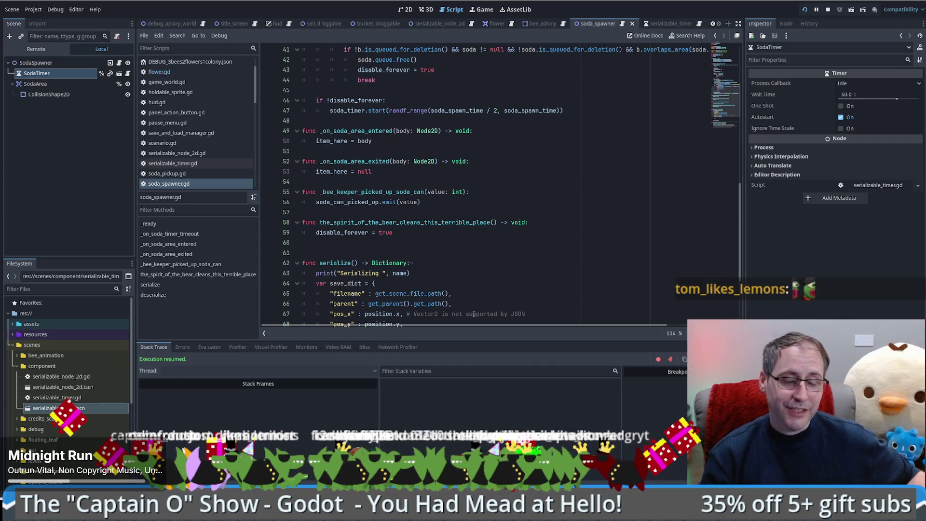
left_click(442, 263)
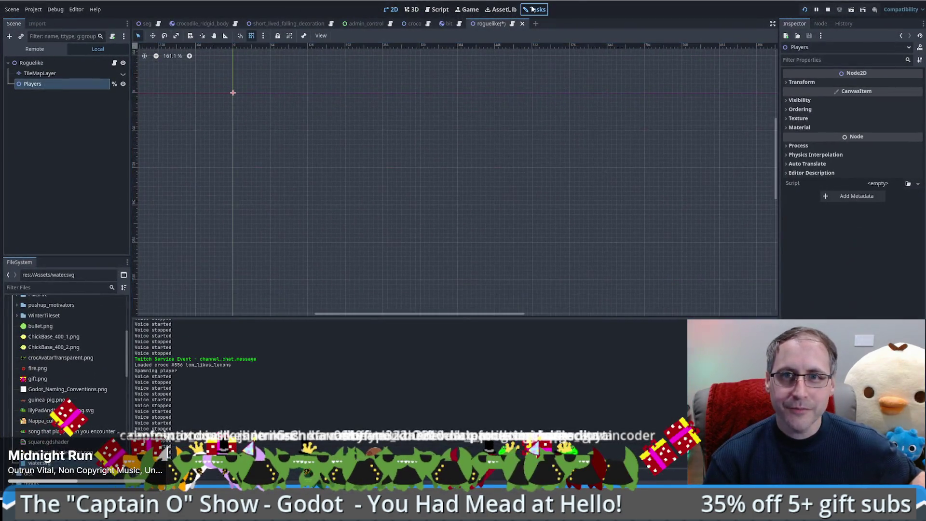
left_click(532, 8)
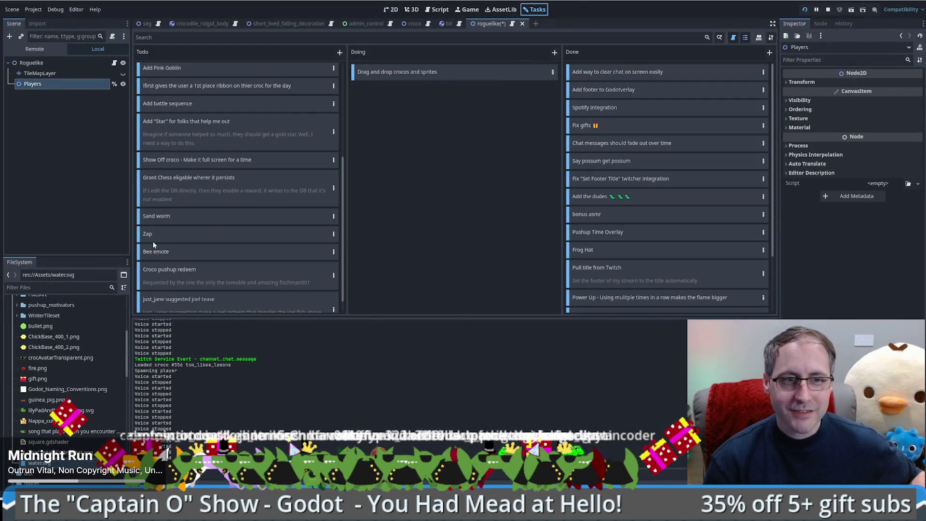
Add a new Todo card and give it a title naming the viewer who suggested it.
left_click(340, 52)
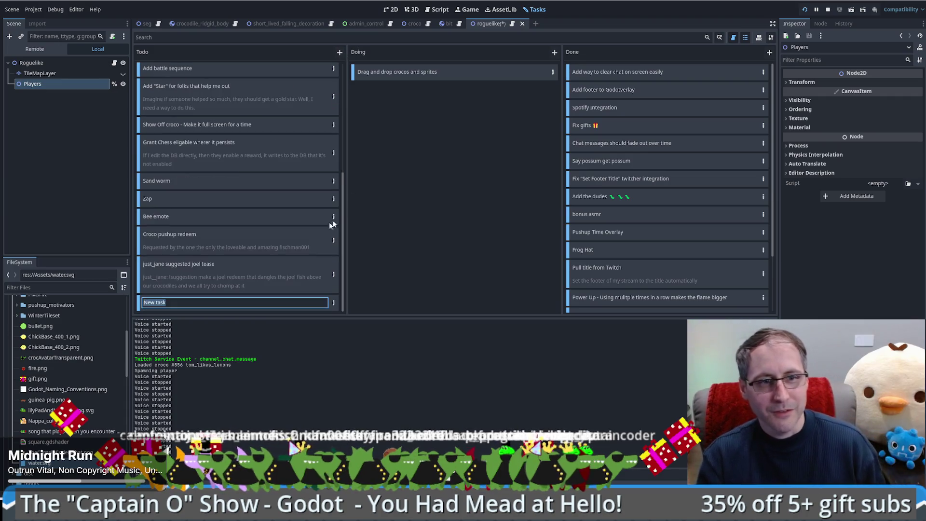
key("BackSpace")
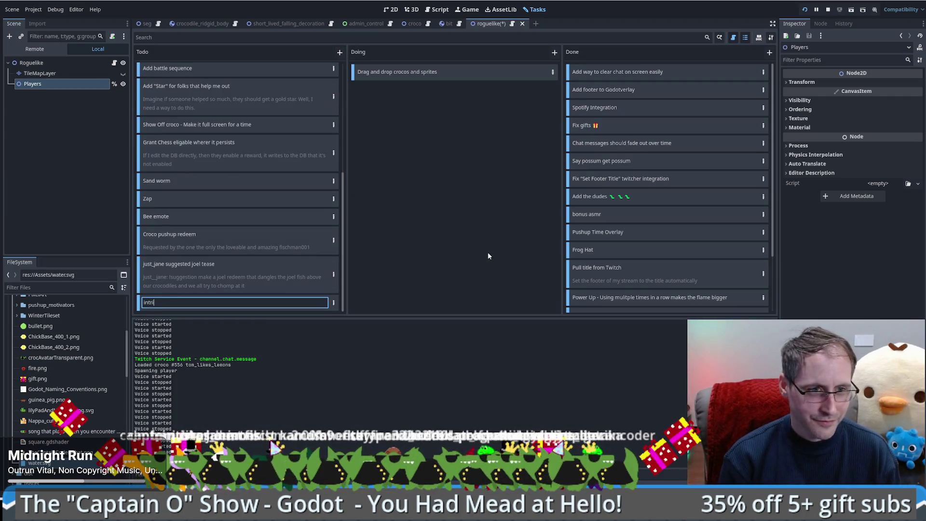
type("kists ahd")
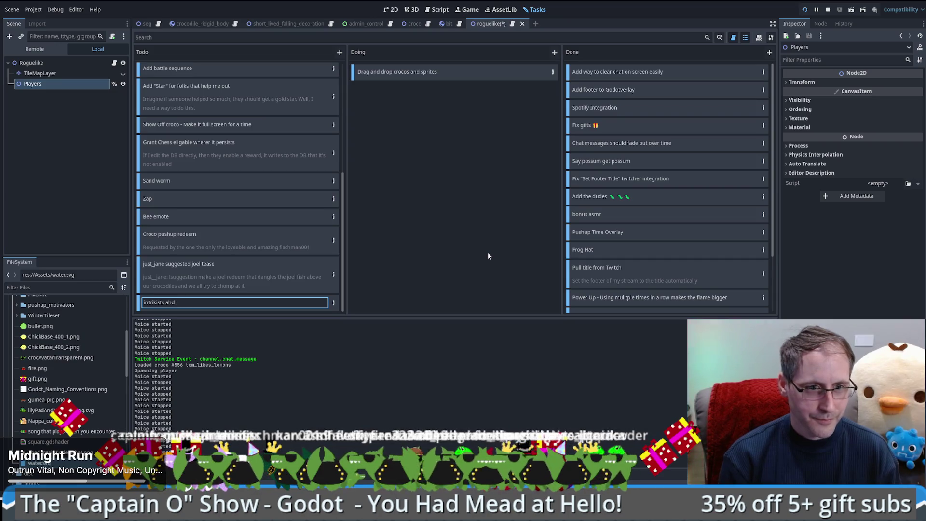
key("BackSpace")
key("BackSpace")
type("had a wwho")
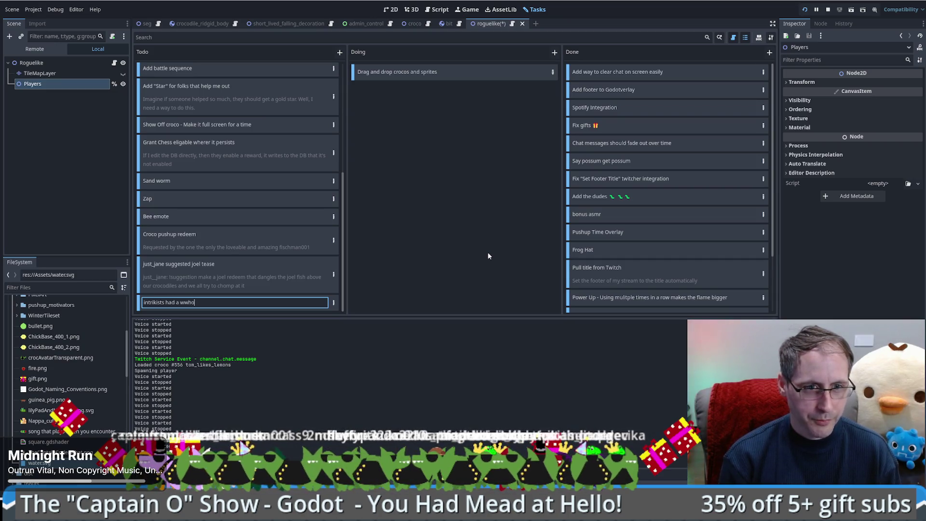
key("BackSpace")
key("BackSpace")
key("BackSpace")
type("hopp")
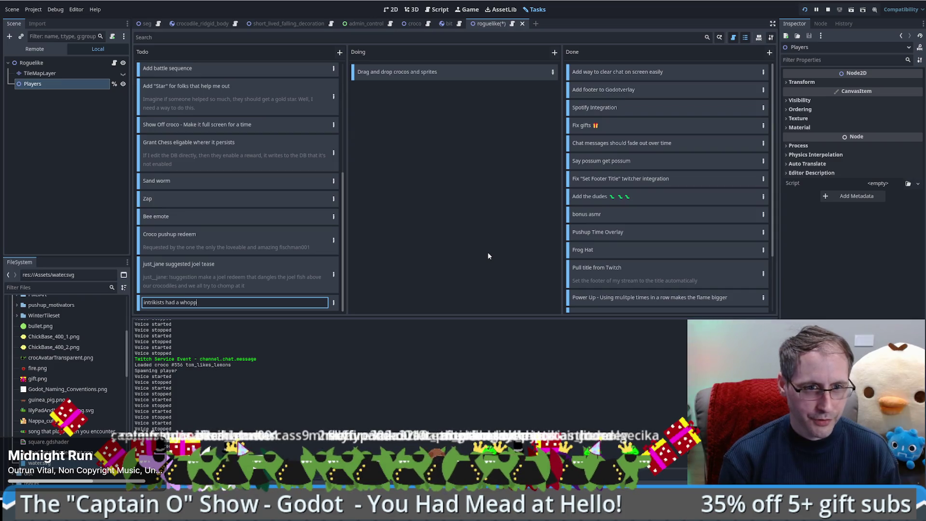
type("about s")
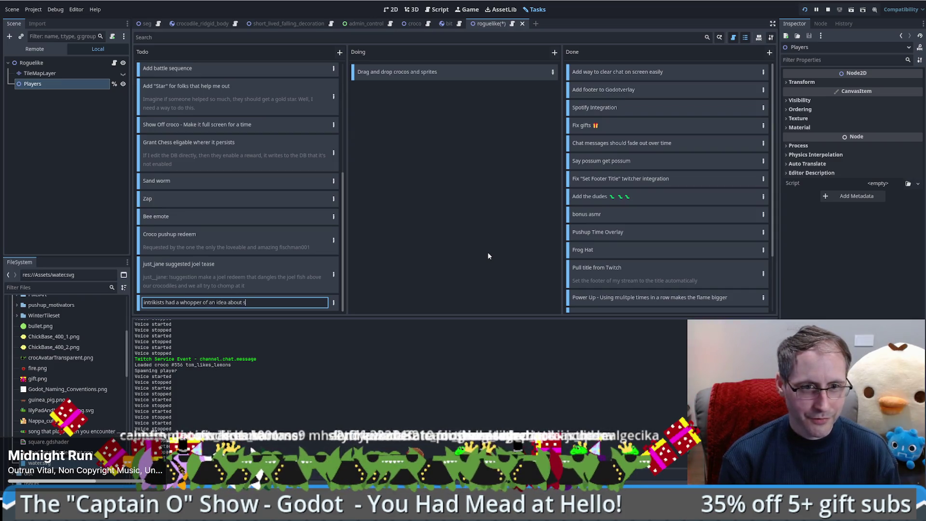
key("Return")
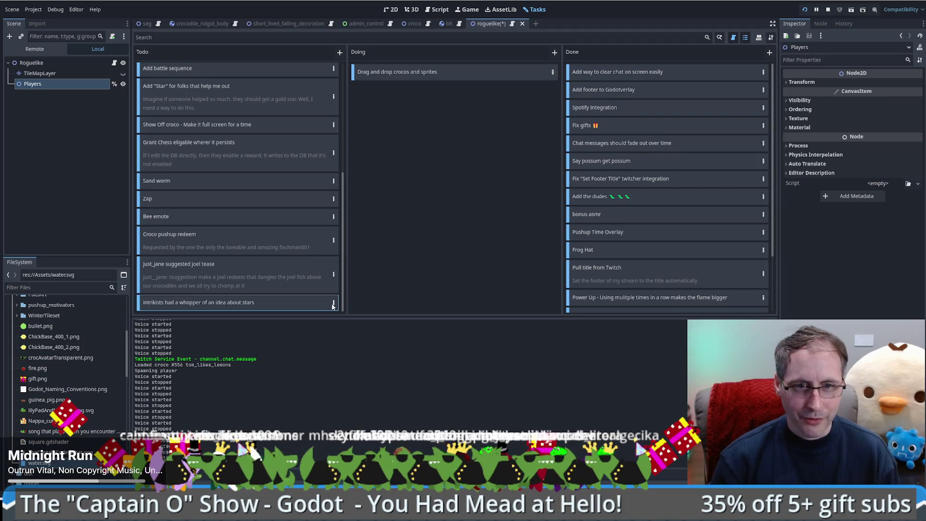
Set the card's description to 'dinos can be rainbow mode like mario' and close Task Details.
key("Return")
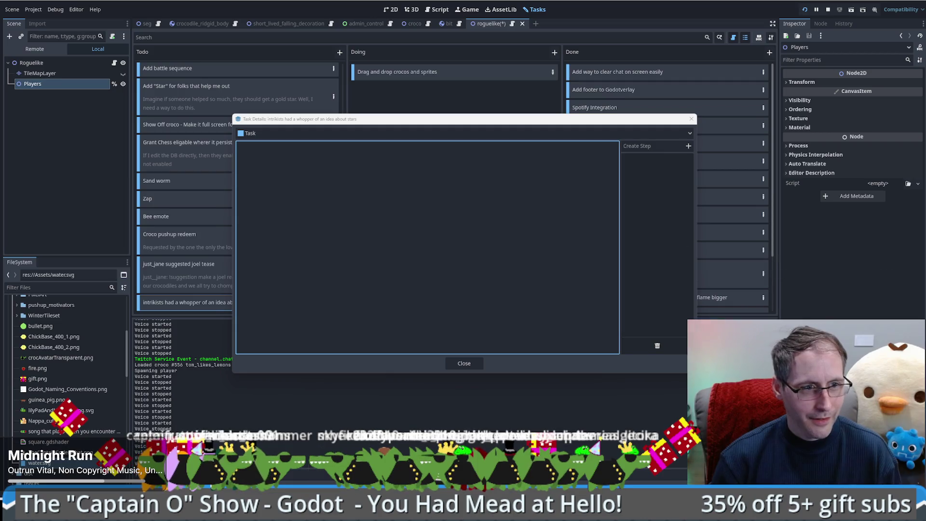
key("ctrl+v")
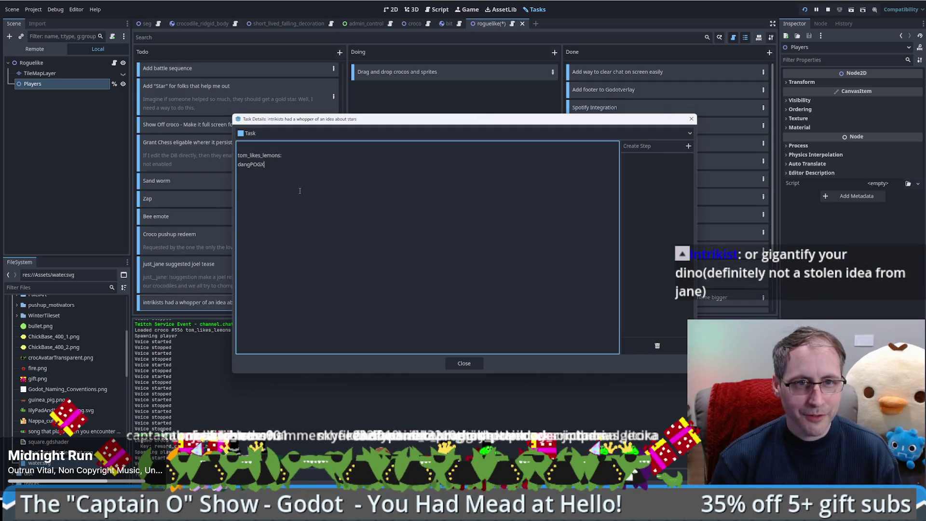
key("ctrl+a")
key("BackSpace")
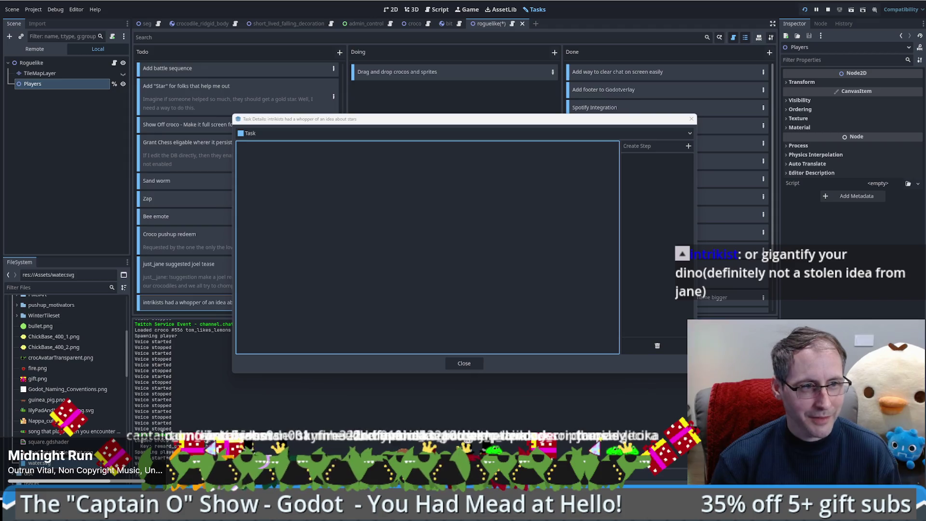
type("dinos can be rainbow mode like mario lol(use if u want to)")
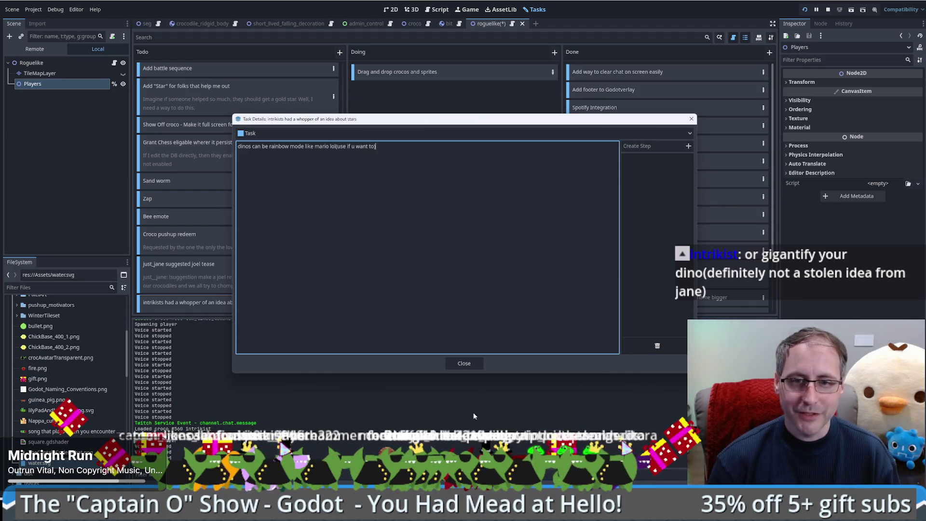
left_click(464, 363)
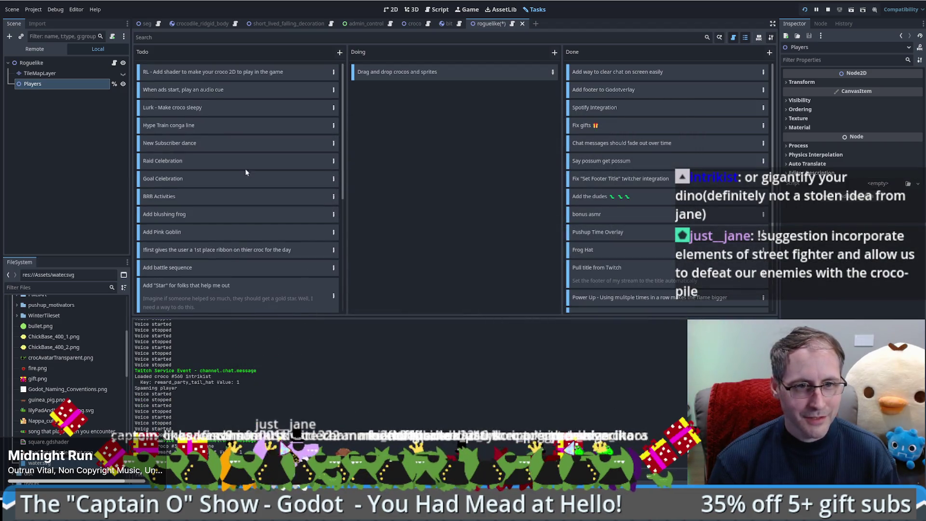
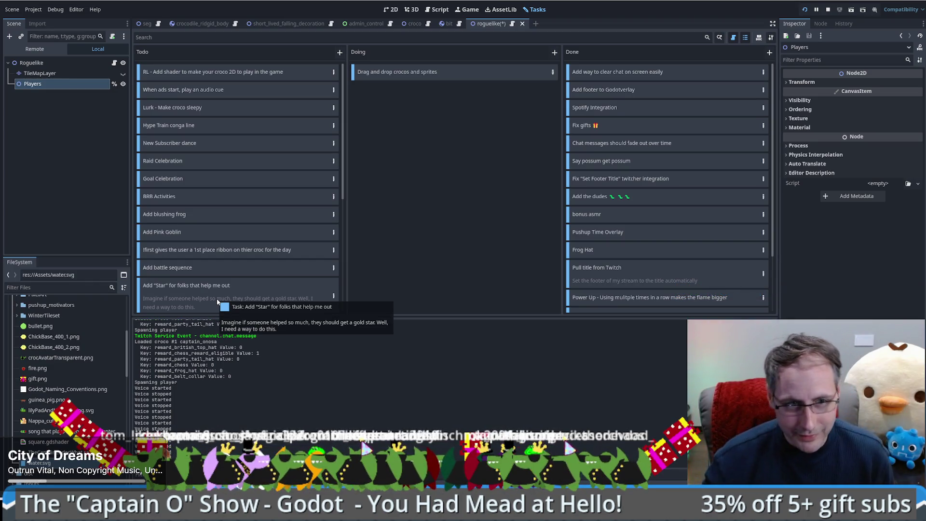
Create a Todo card titled 'croco eat mode' and open its Task Details.
left_click(339, 52)
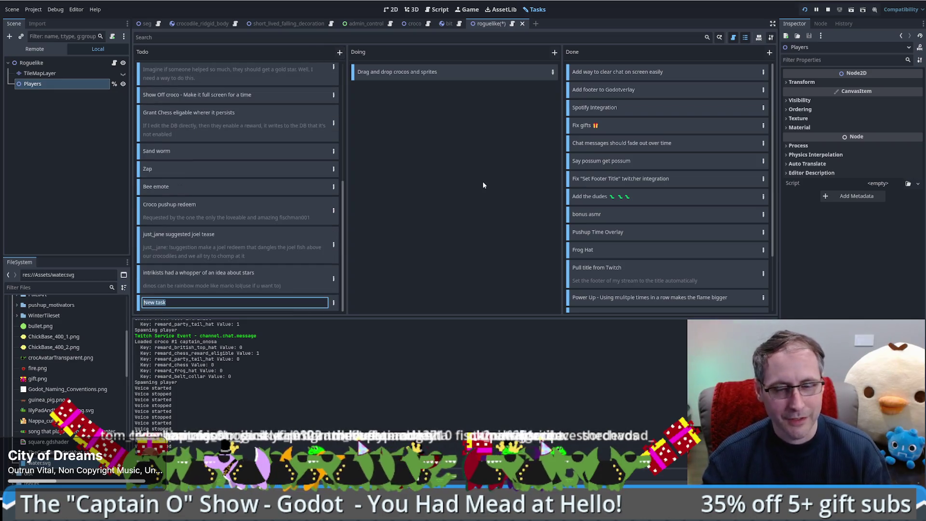
type("croc")
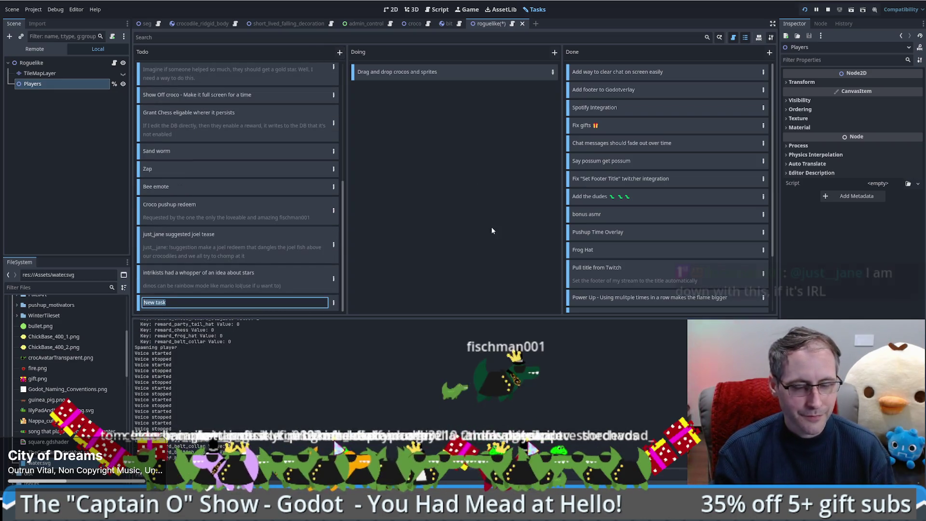
type("o eat mode")
key("Return")
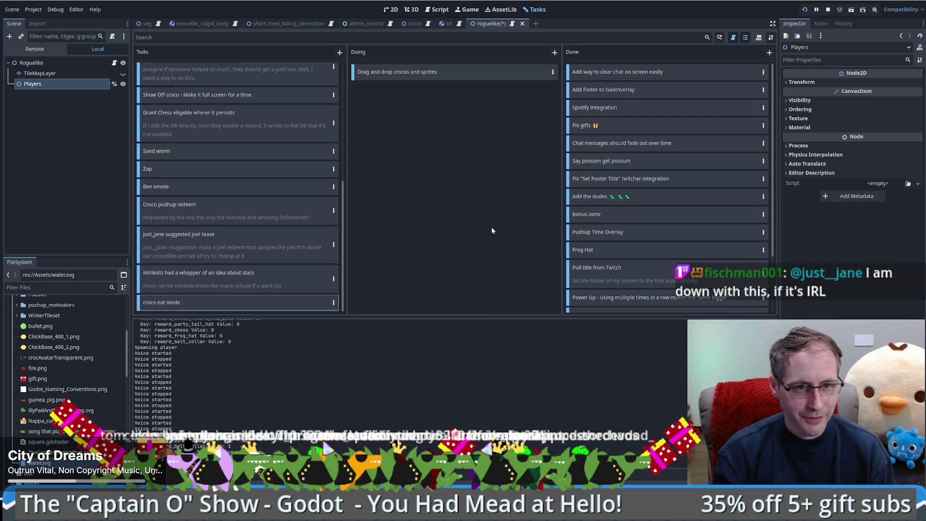
left_click(334, 304)
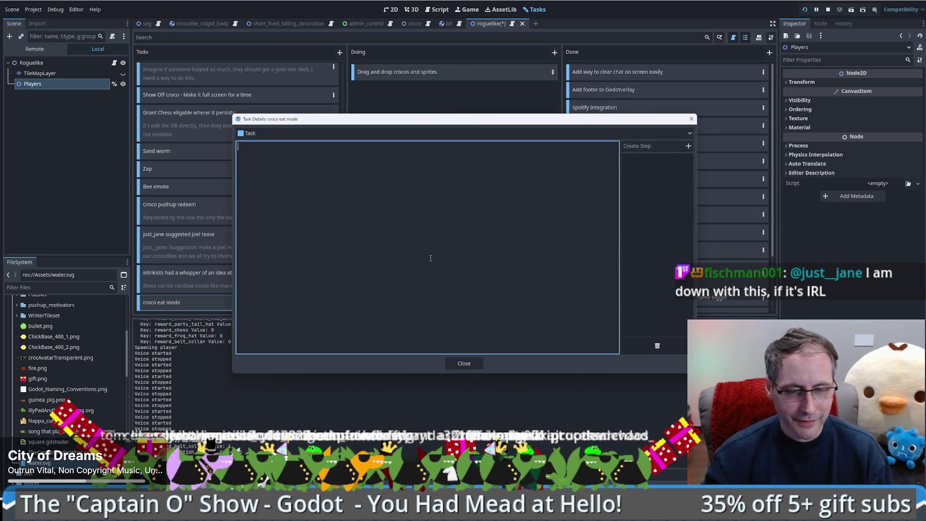
Write the description: eating a crocodile grows you, the eaten croco shrinks, star mode first.
type("Allow o")
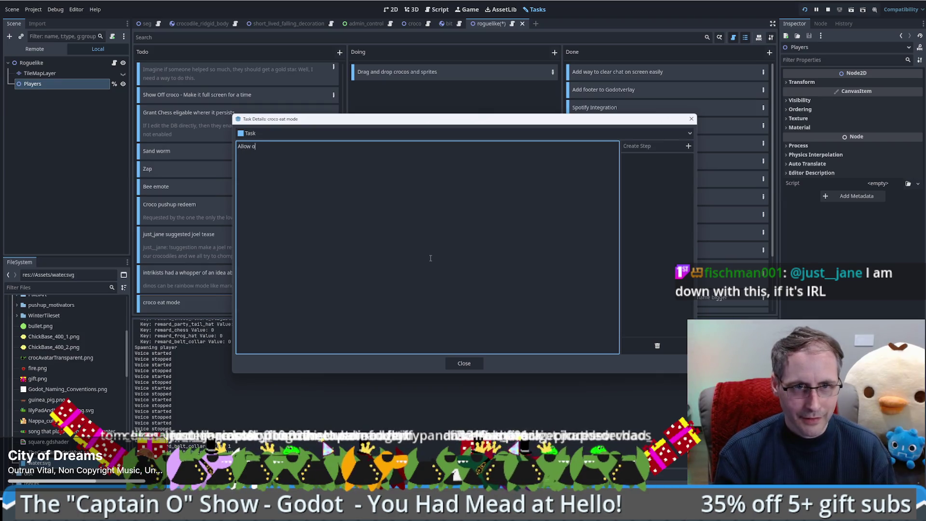
type(" co")
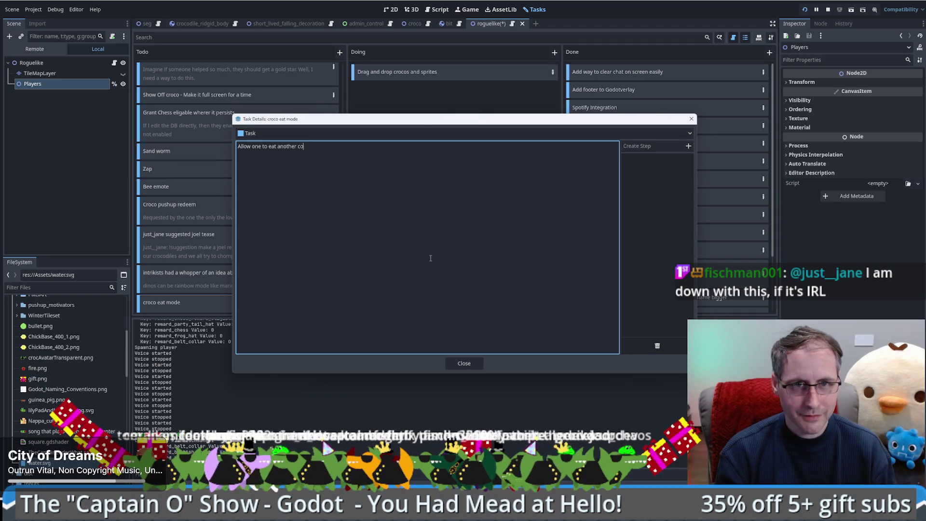
key("BackSpace")
type("rocodile. Doing so ")
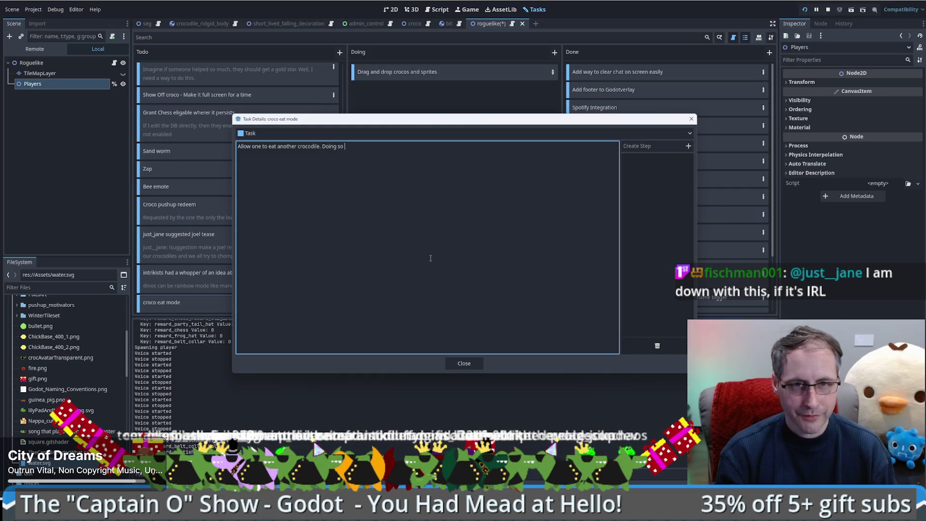
type("makes them grow")
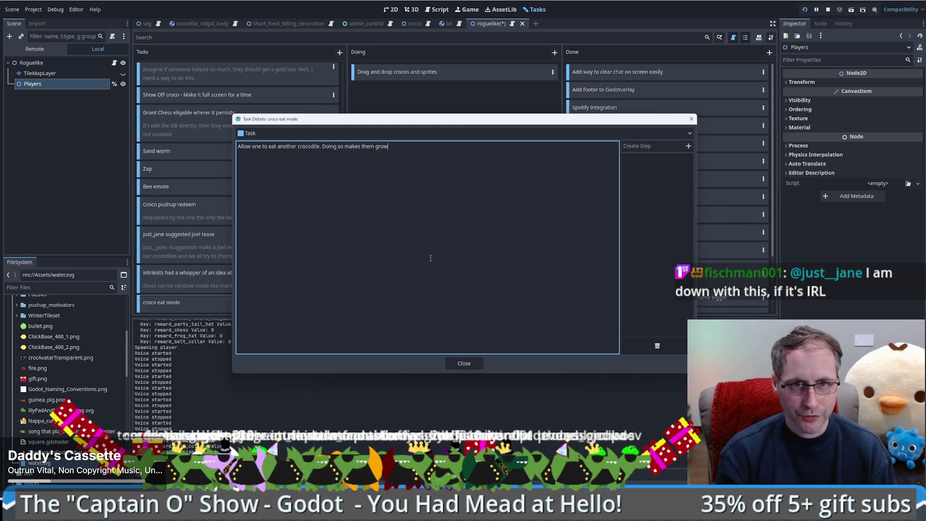
type(" in size and the e")
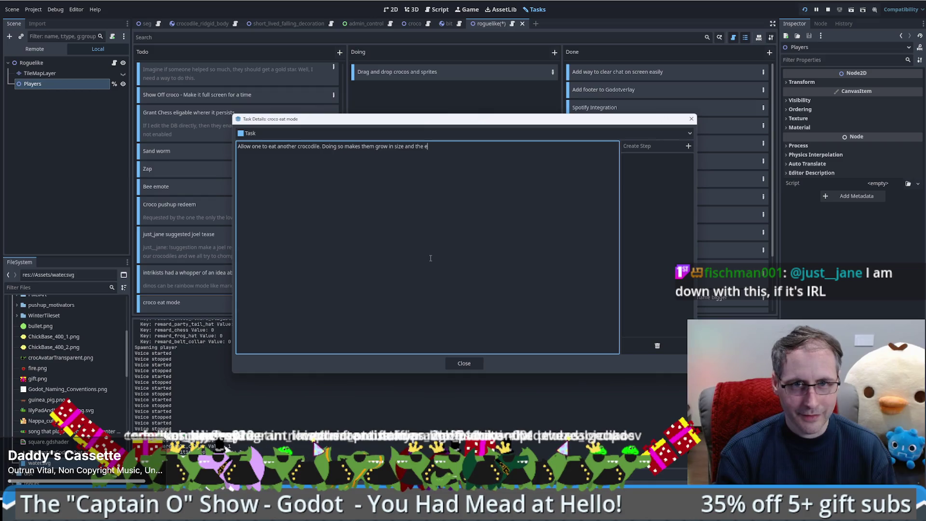
type("aten croco ")
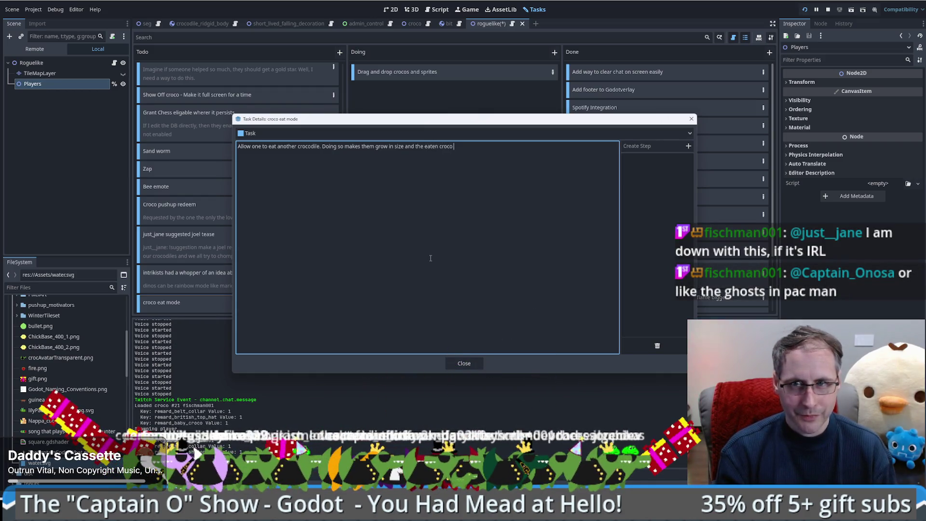
type("becomes sm")
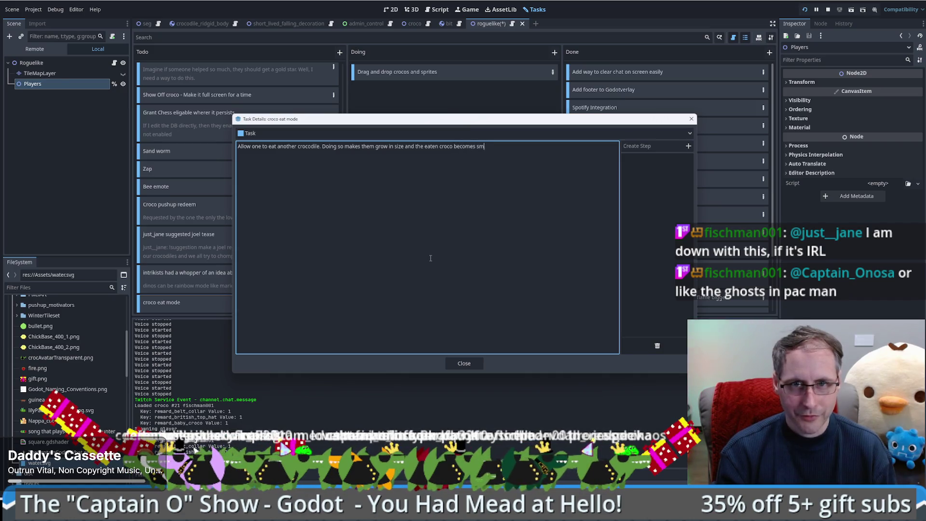
type("aller (I'm think")
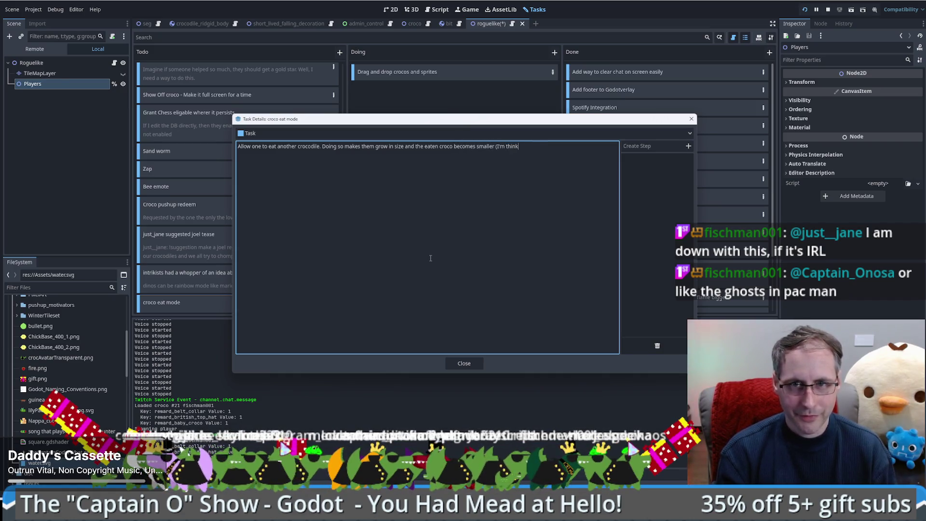
type("ing like mario here) but of curse")
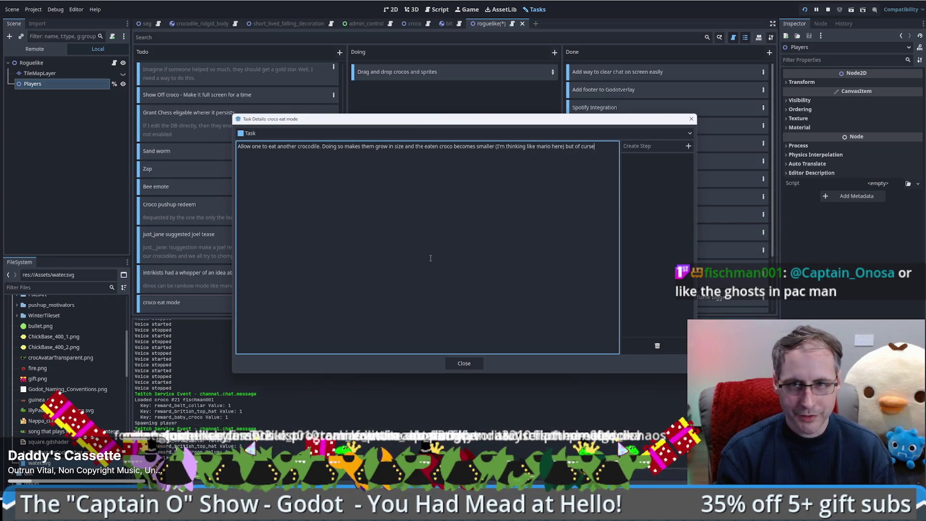
key("BackSpace")
key("BackSpace")
key("BackSpace")
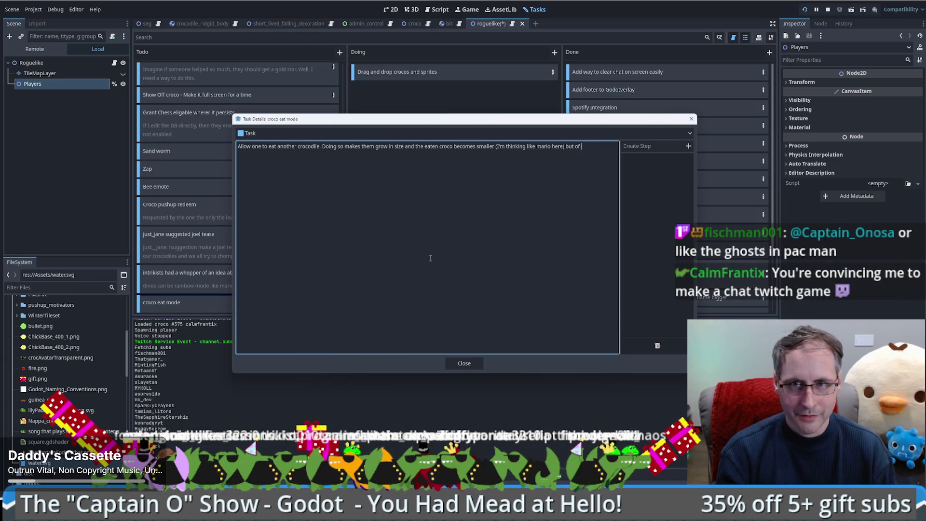
type("course if there ")
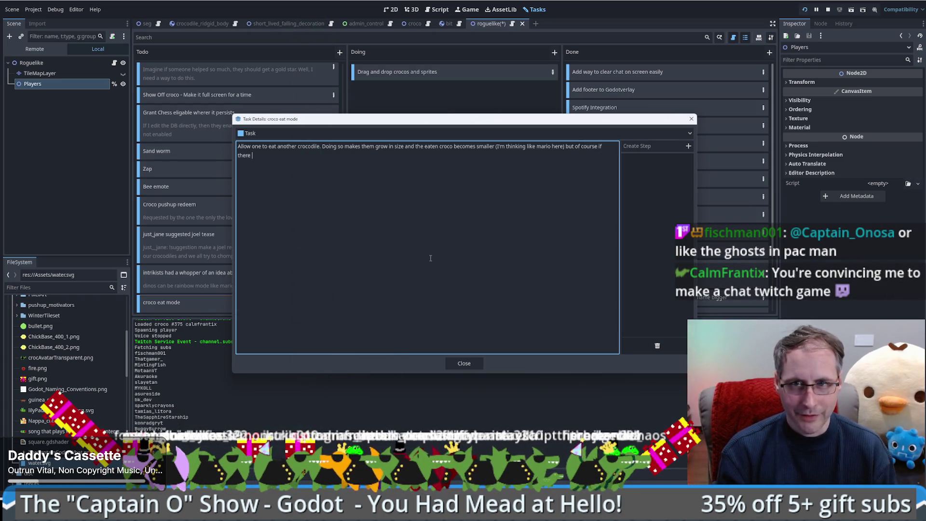
type("is a power level fidf")
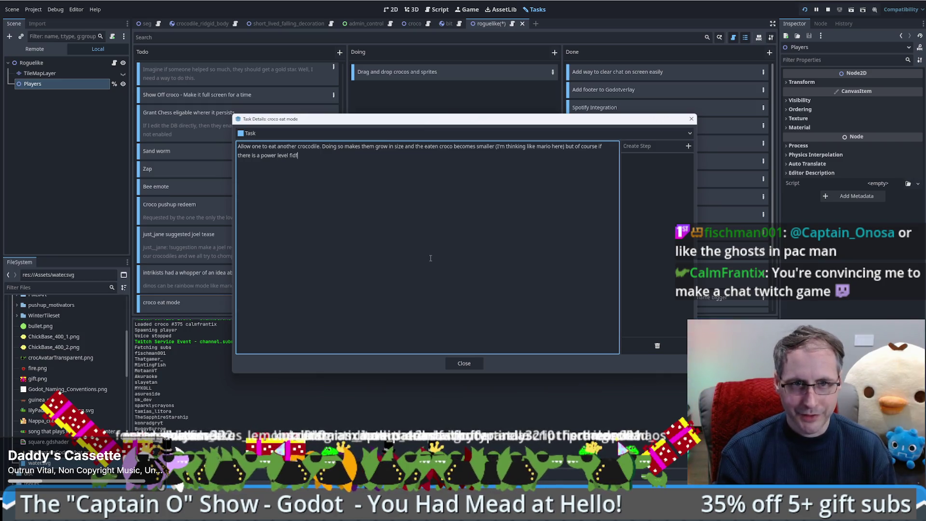
type("hat ")
type("ken int")
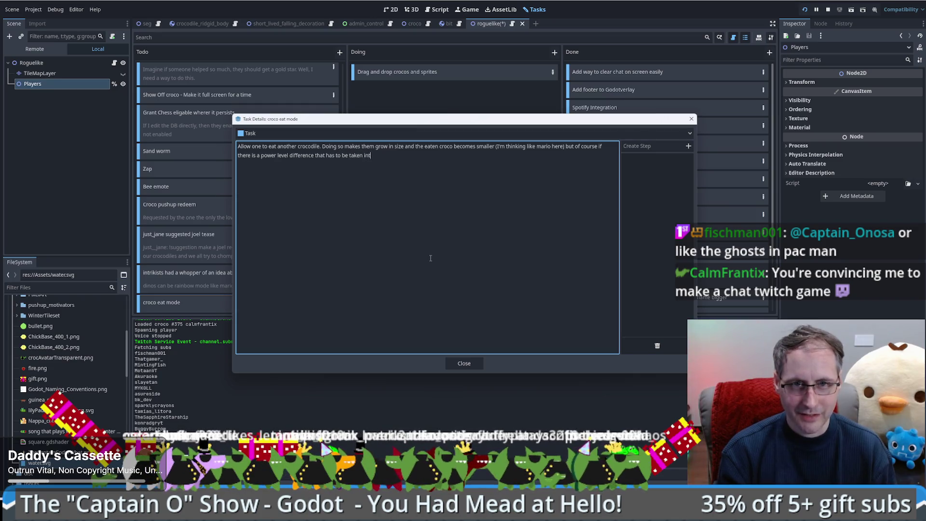
type("o c, so")
type("targe")
type("roco cou")
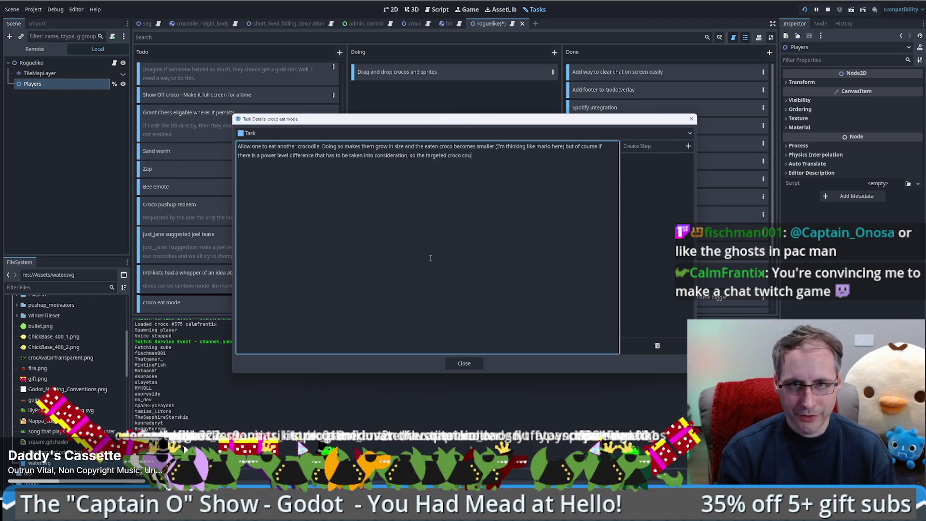
type("ld power up")
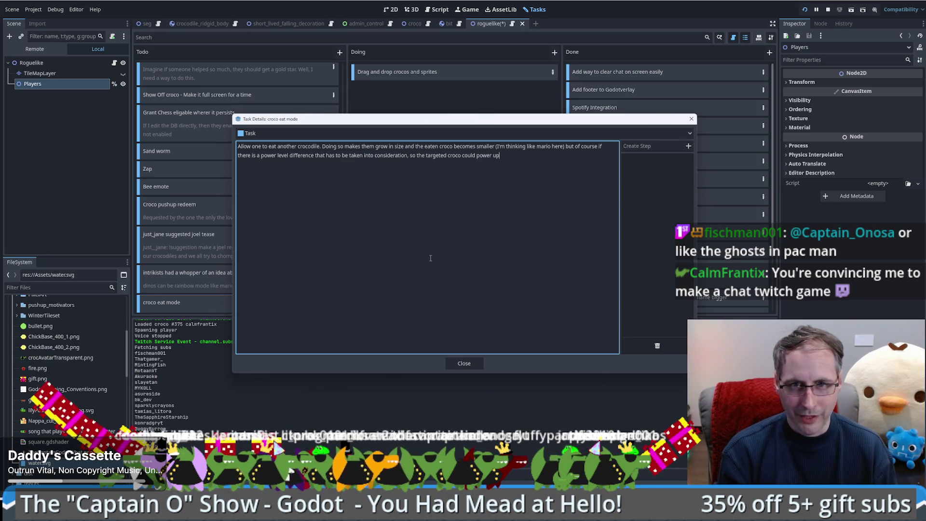
type(" after beign tar")
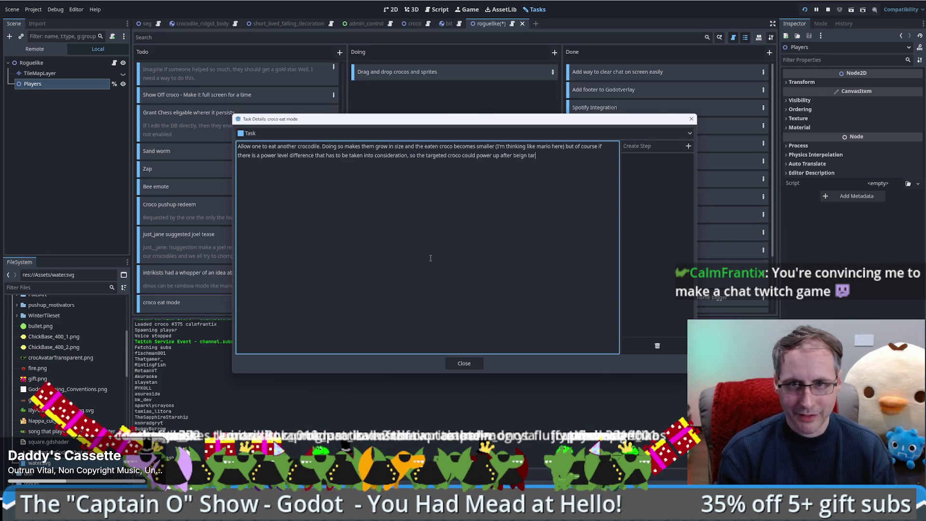
key("BackSpace")
key("BackSpace")
key("BackSpace")
type("ng targetted ")
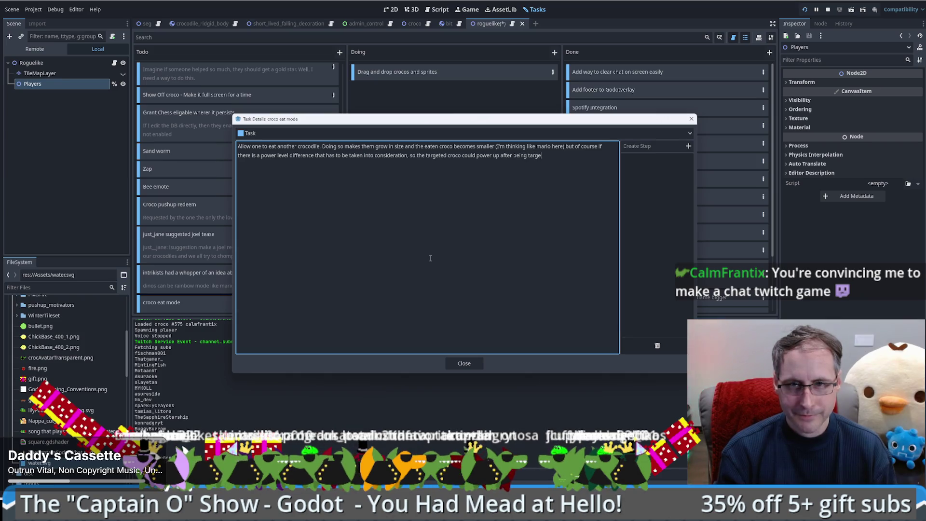
type("but before being ")
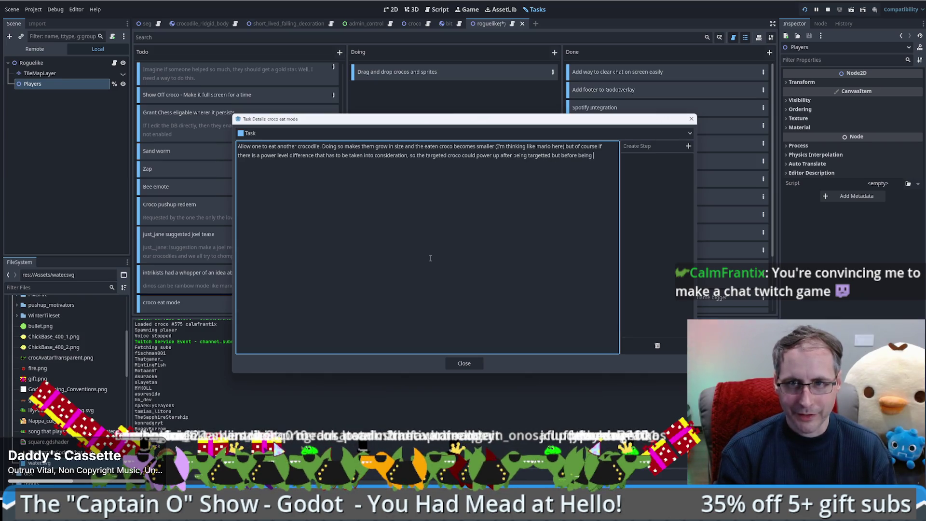
type("eaten and t")
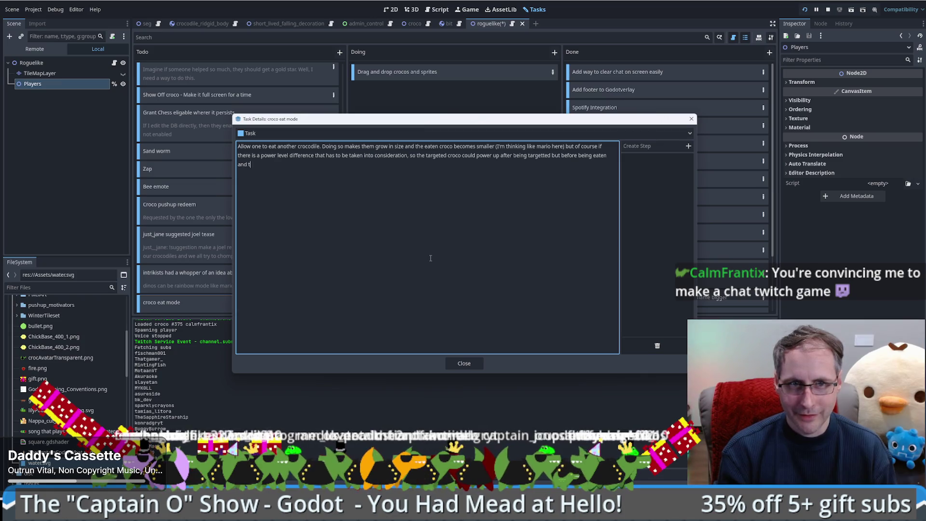
type("hen THEY ")
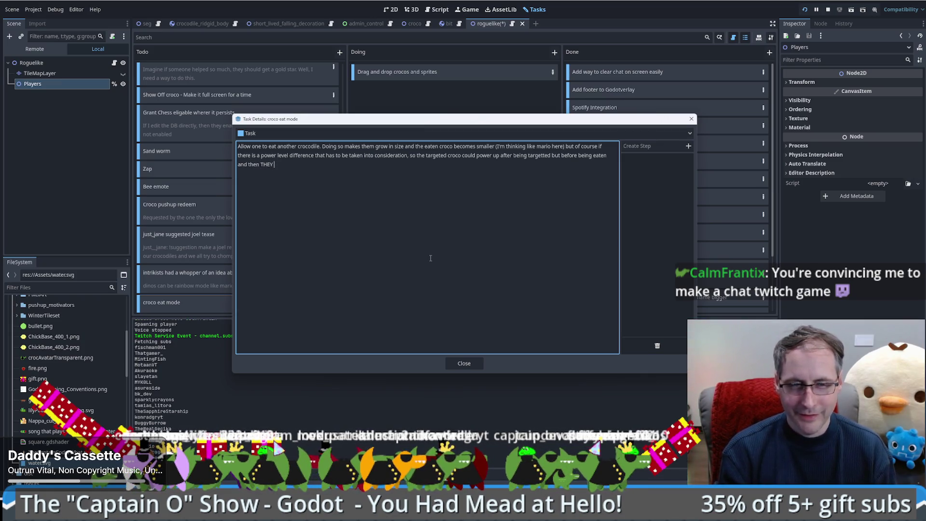
type("win")
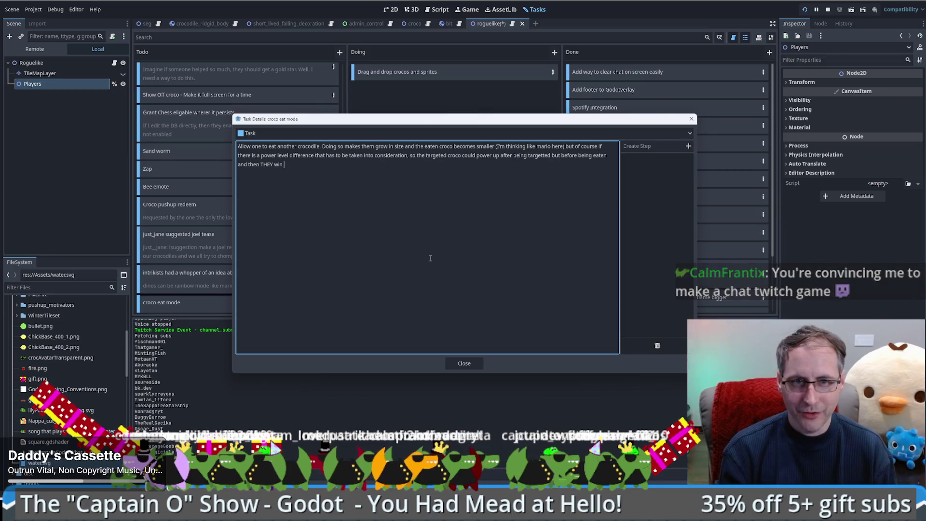
type(" ORRR t")
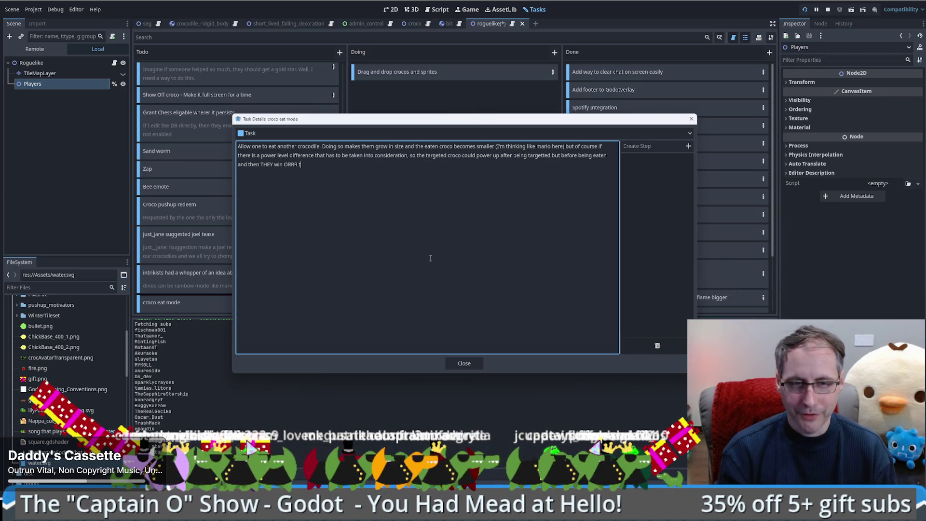
type("hey could ")
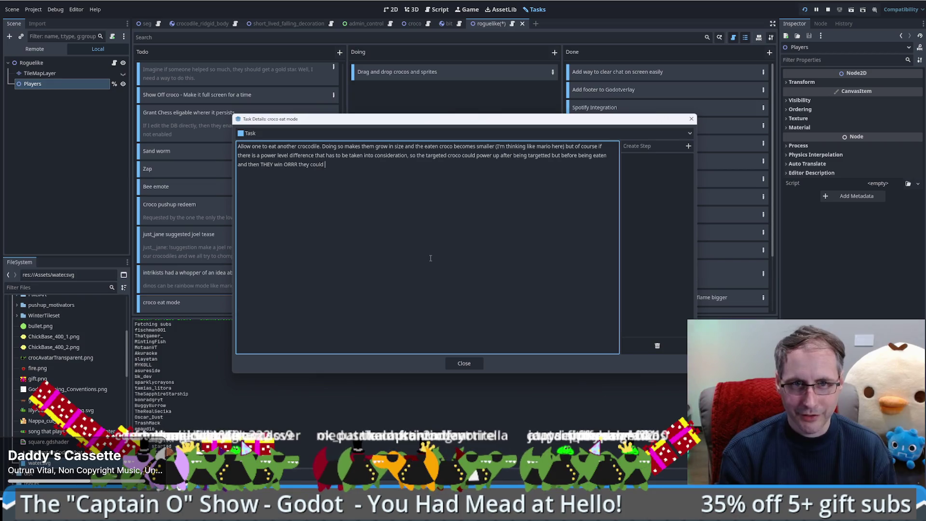
type("use hte")
key("BackSpace")
key("BackSpace")
key("BackSpace")
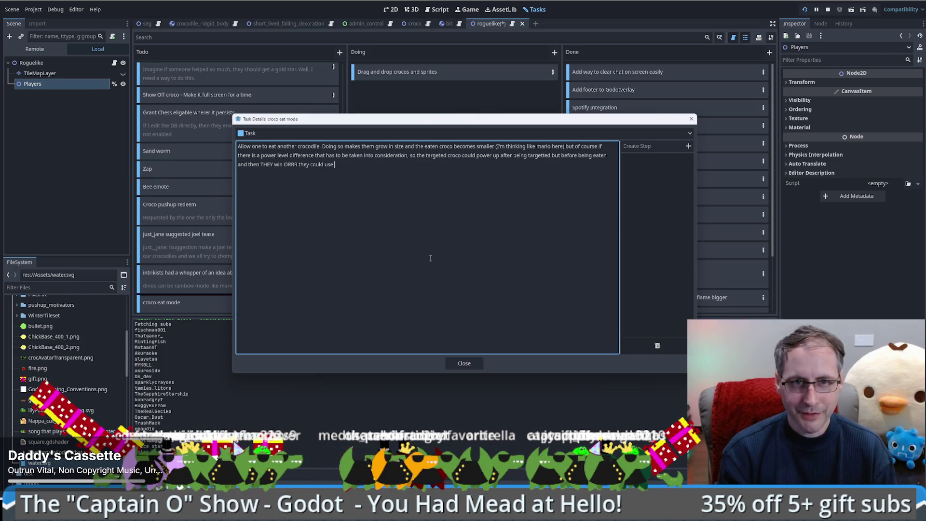
type("m")
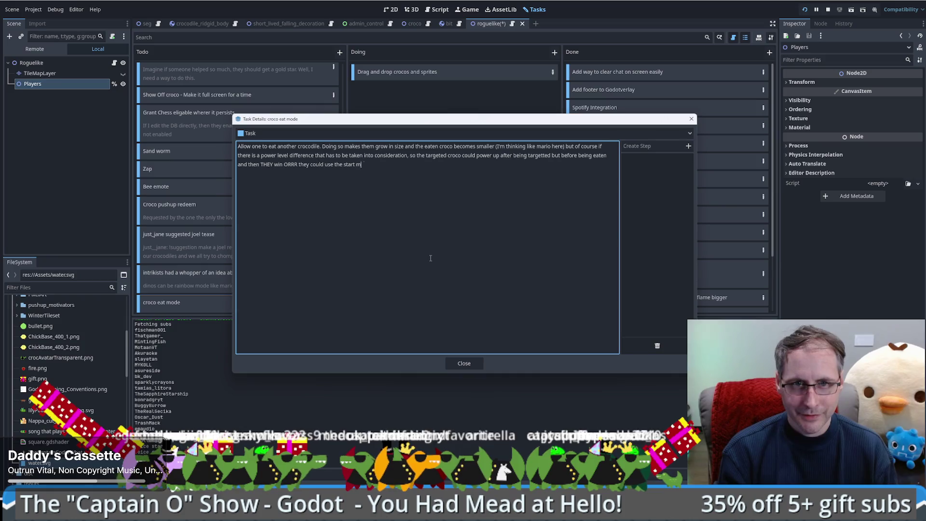
key("BackSpace")
key("BackSpace")
key("BackSpace")
type(" mode suggested by intrik")
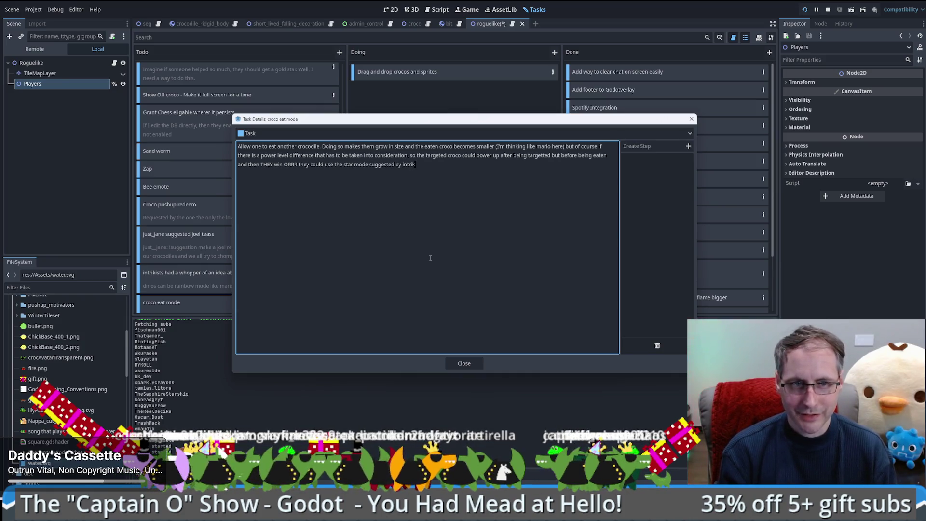
type("ists but we ")
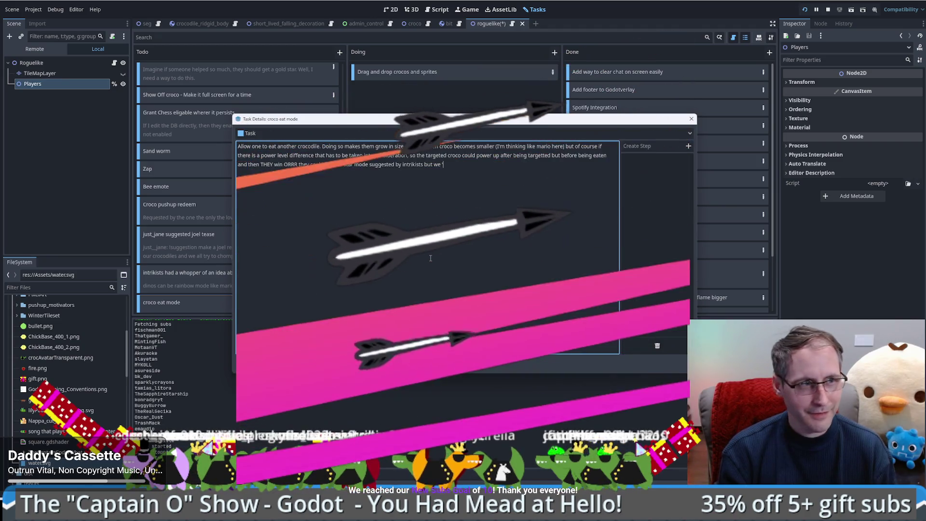
type("d to")
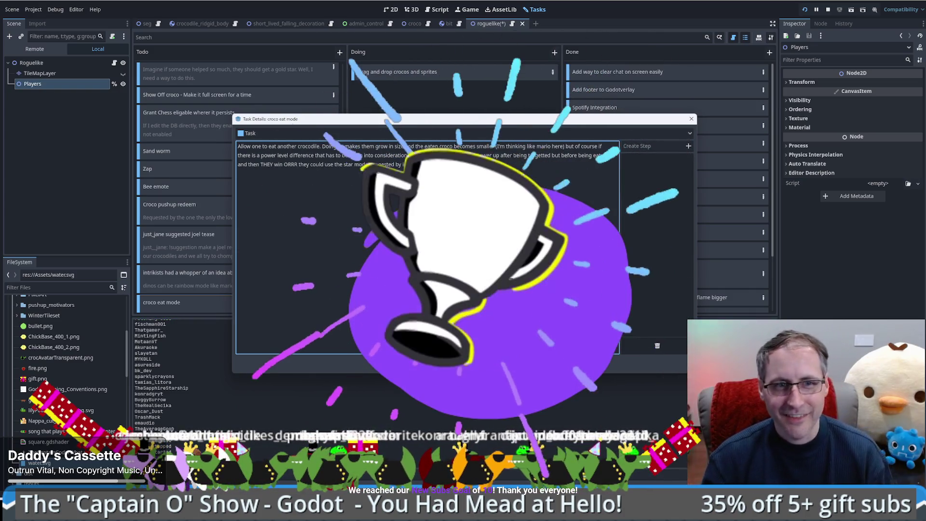
key("Escape")
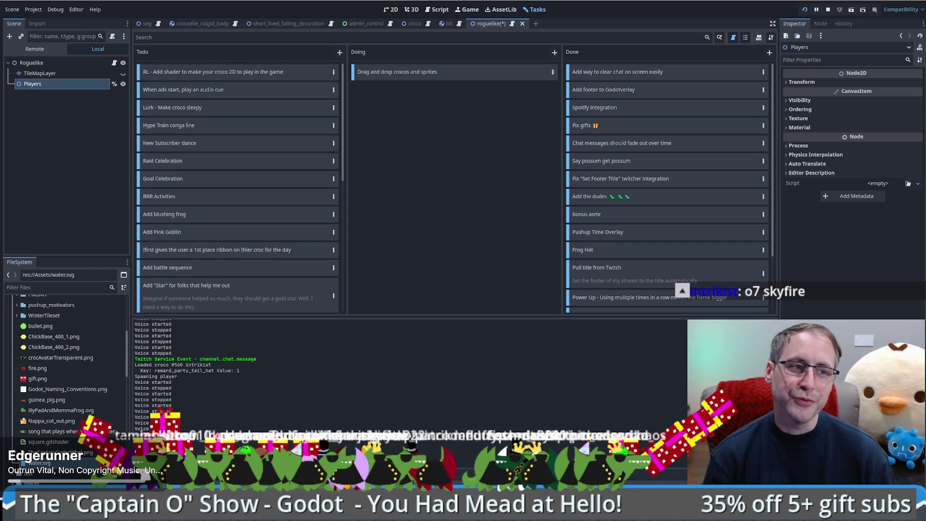
In the croco eat mode description, replace 'smaller' with 'ghosts' and 'mario' with 'pacman'.
scroll(265, 254, "down", 10)
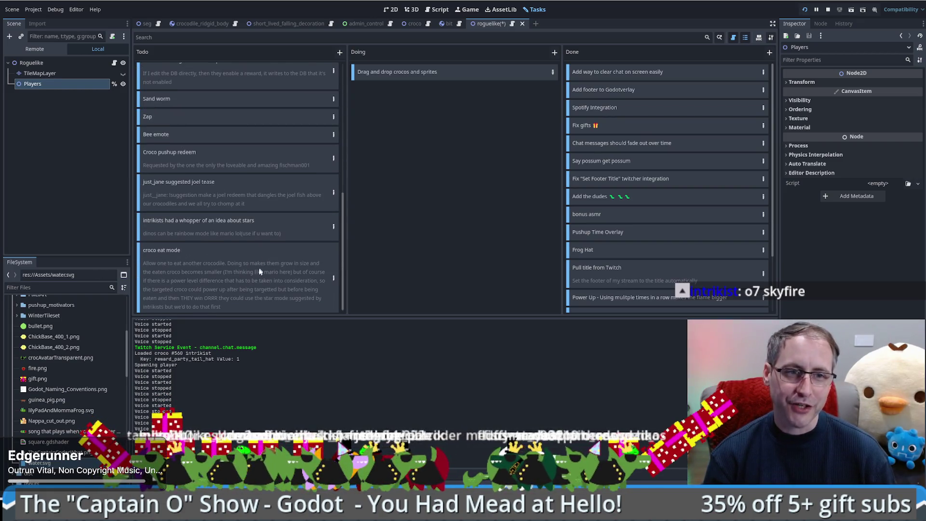
double_click(332, 275)
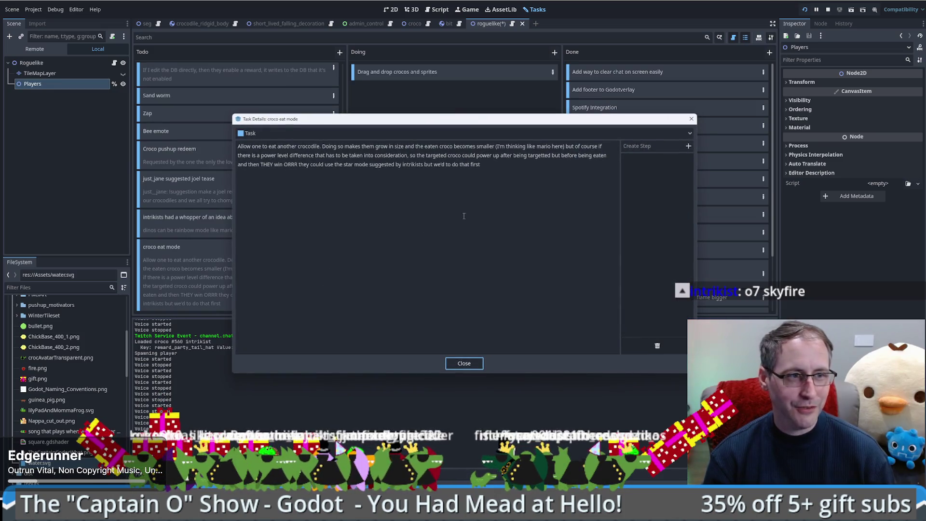
left_click(423, 227)
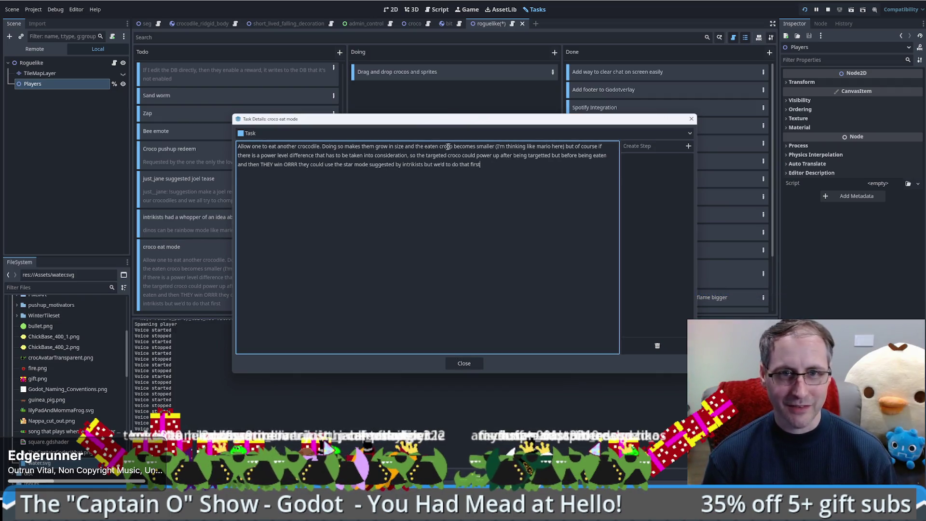
double_click(480, 147)
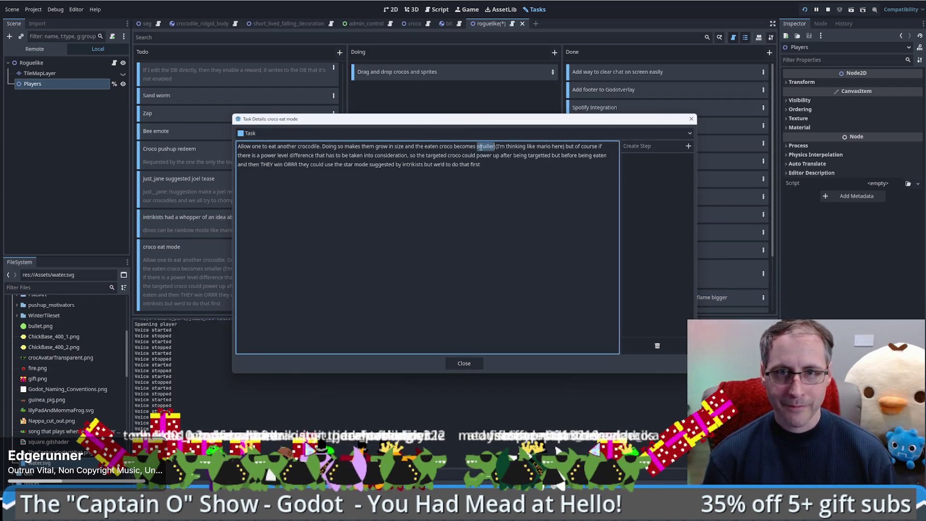
type("ghosts")
double_click(544, 146)
type("pacman")
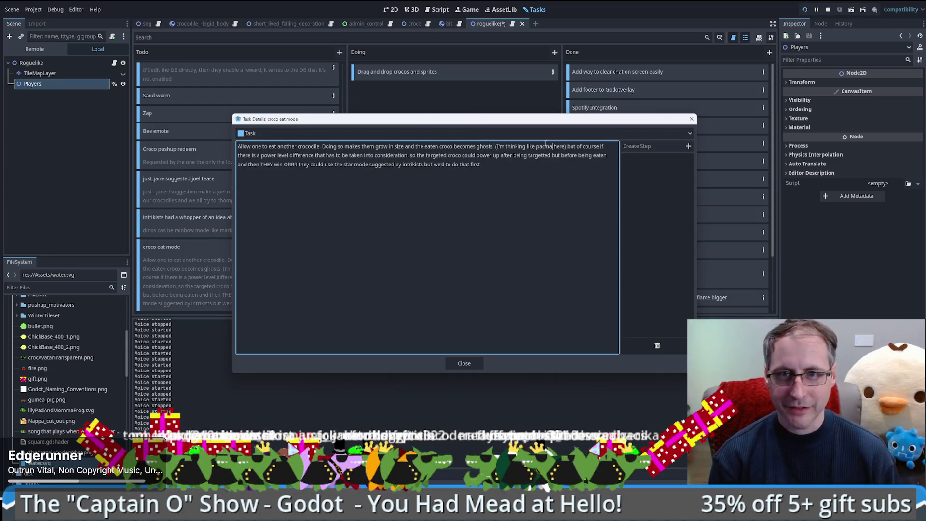
left_click(464, 363)
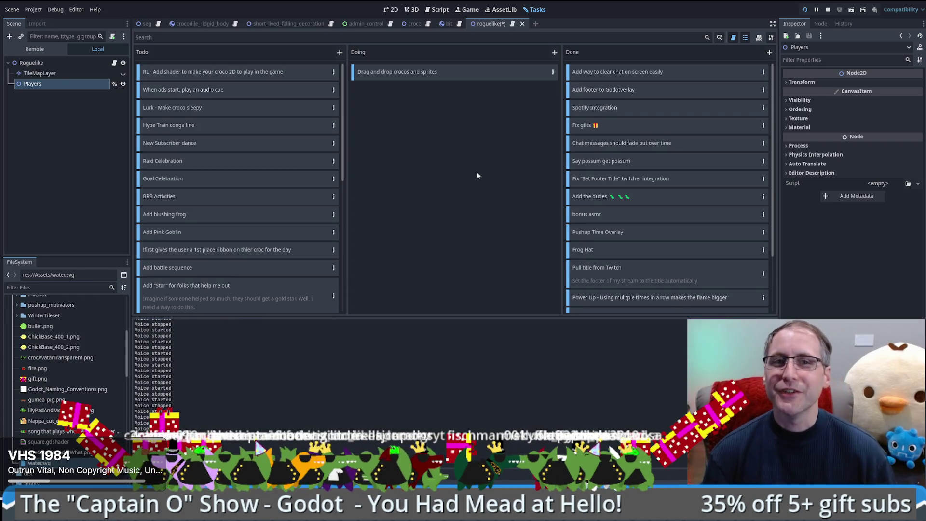
Leave the Tasks board for the 2D view, then switch to the Game workspace.
left_click(391, 10)
left_click(478, 10)
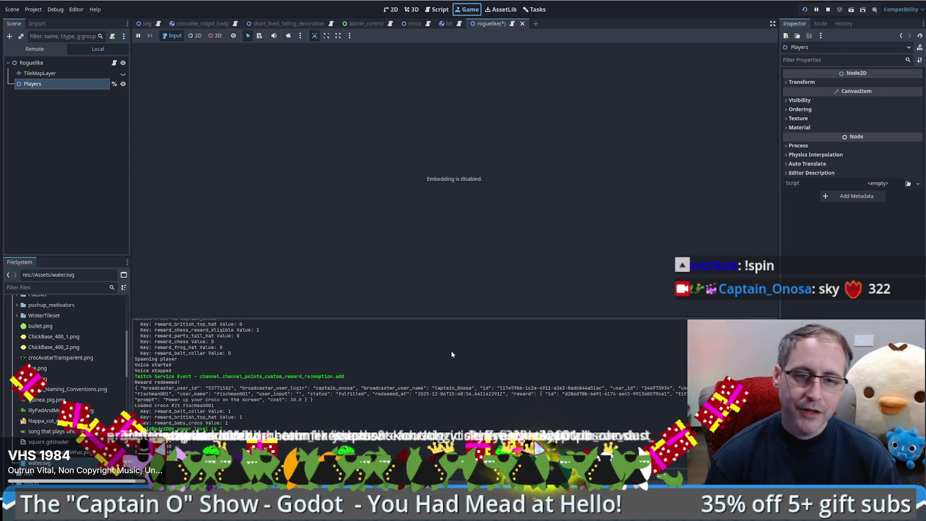
Minimize the roguelike editor to reveal the other project showing soda_spawner.gd.
key("super+Down")
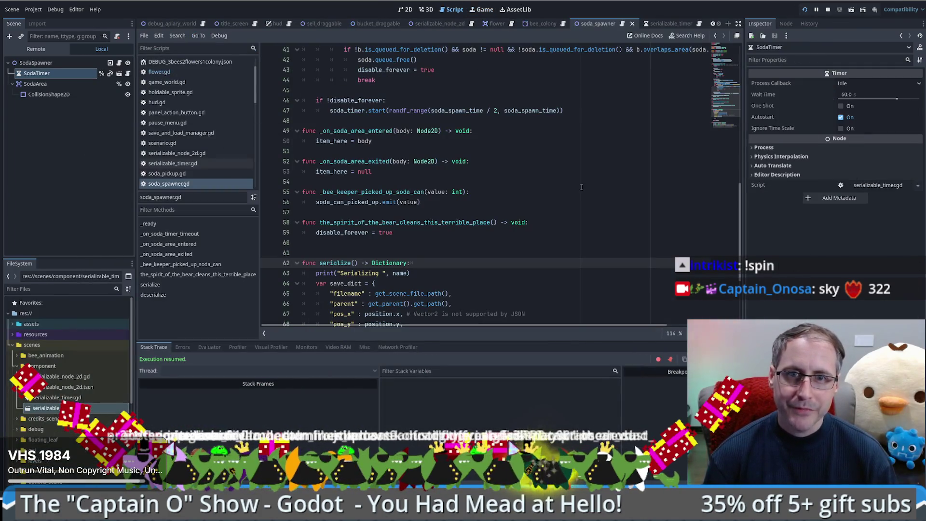
Scroll to serialize's save_dict and inspect its pos_x and pos_y entries.
left_click(528, 182)
scroll(528, 218, "down", 4)
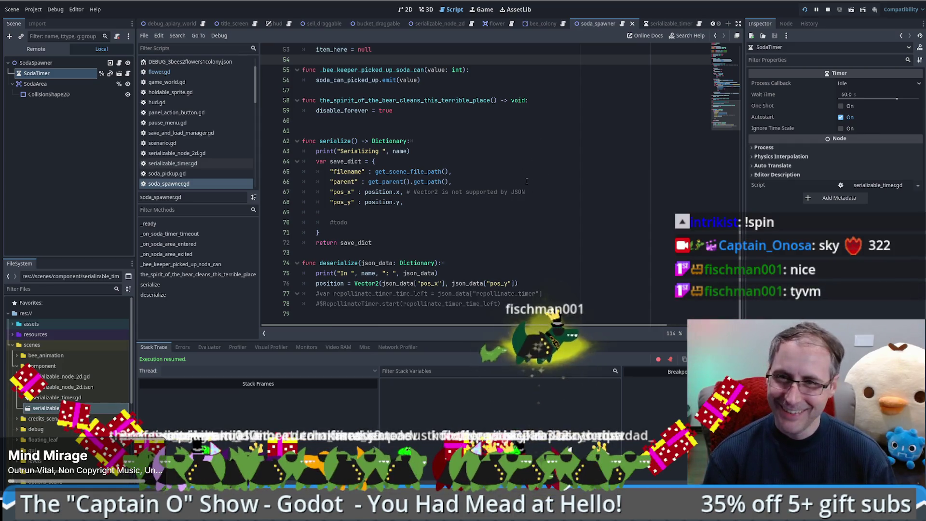
left_click_drag(527, 181, 527, 192)
left_click(519, 198)
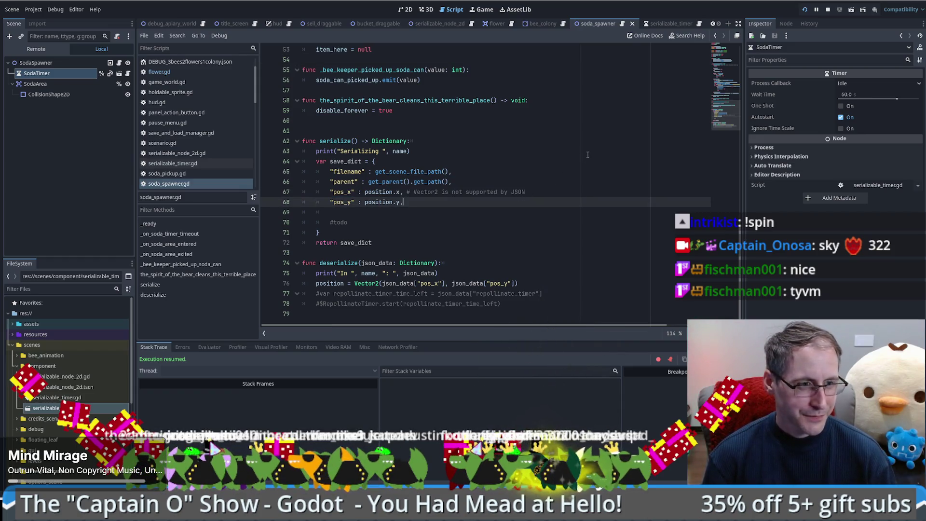
left_click(566, 157)
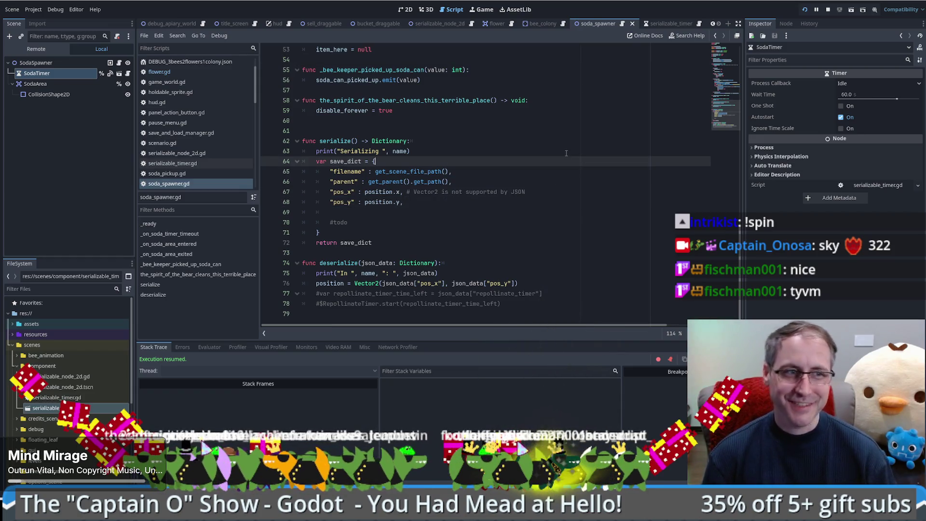
left_click(540, 192)
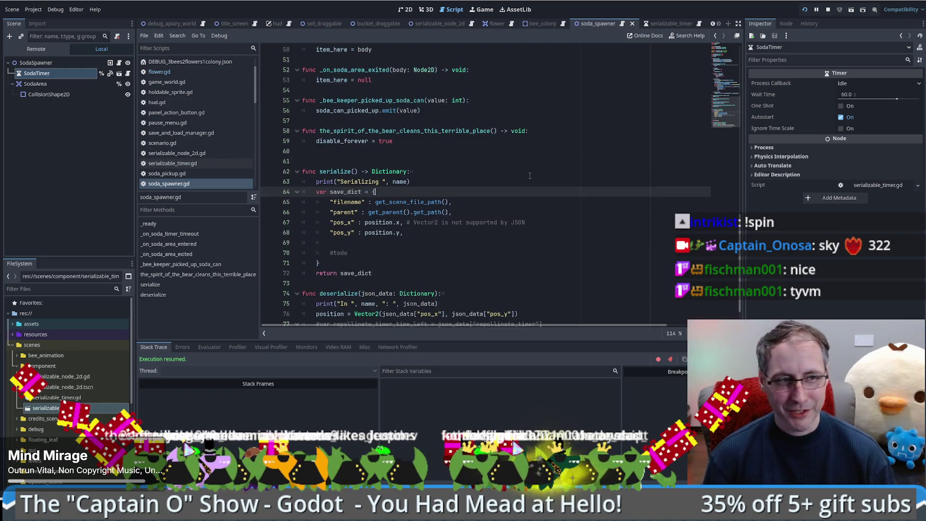
left_click(531, 161)
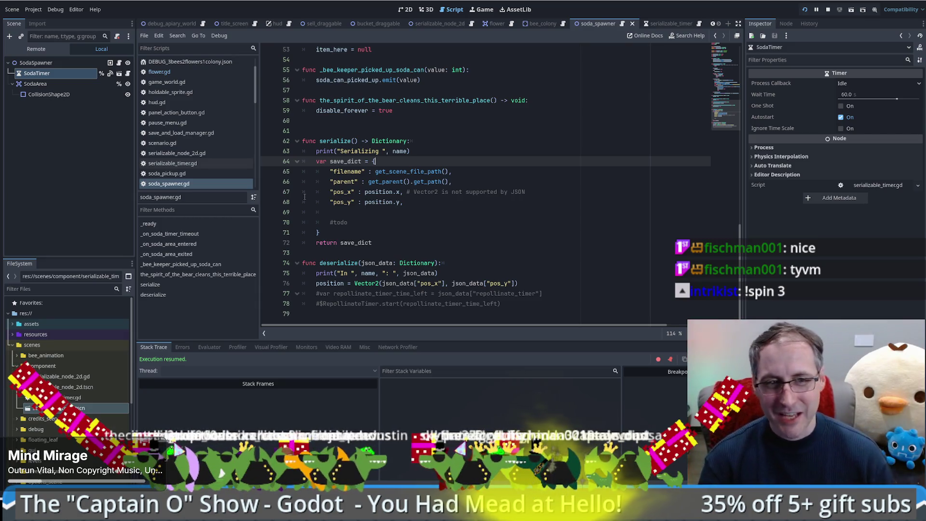
scroll(583, 183, "up", 10)
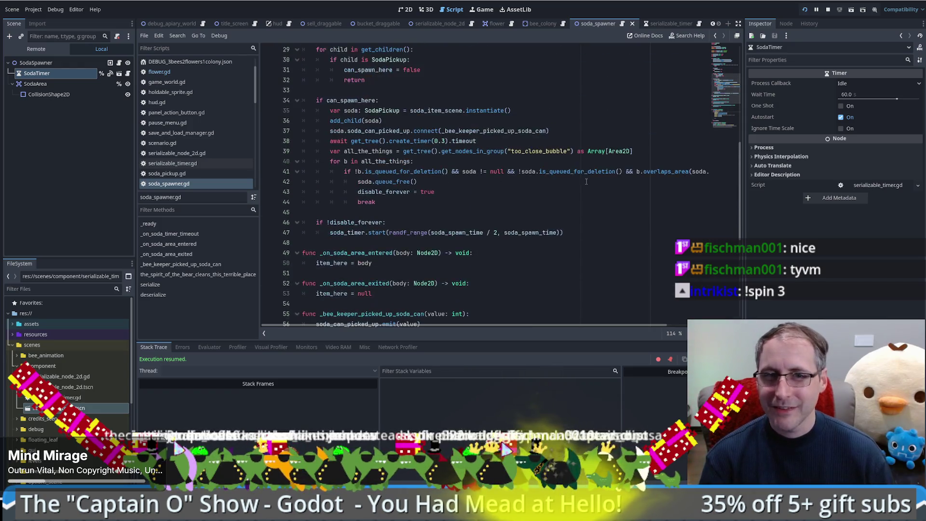
scroll(593, 207, "down", 10)
scroll(595, 215, "down", 1)
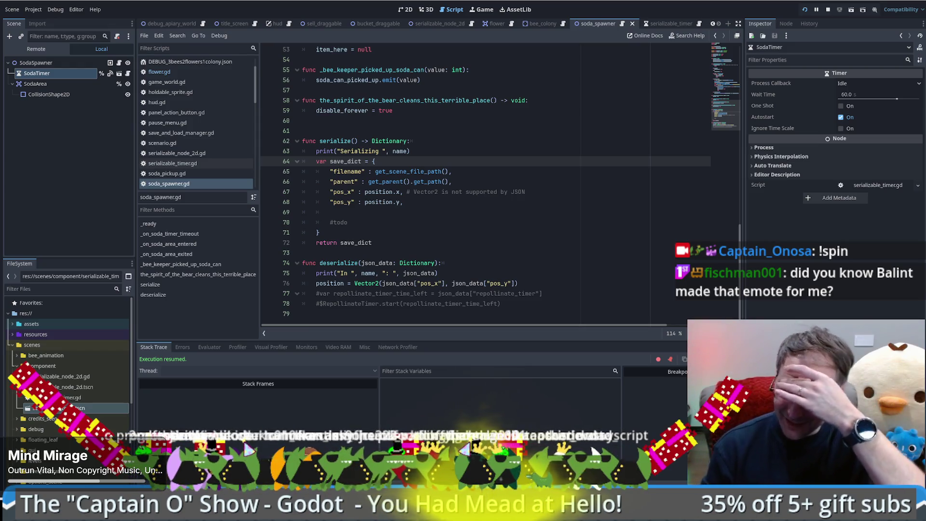
Delete the blank line and the #todo placeholder below pos_y in save_dict.
left_click(482, 201)
left_click(442, 208)
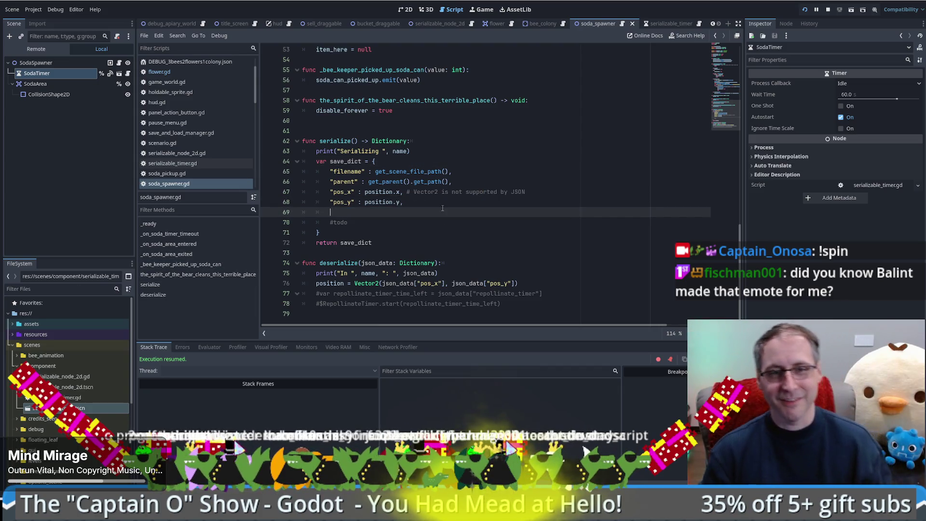
left_click(443, 203)
key("Delete")
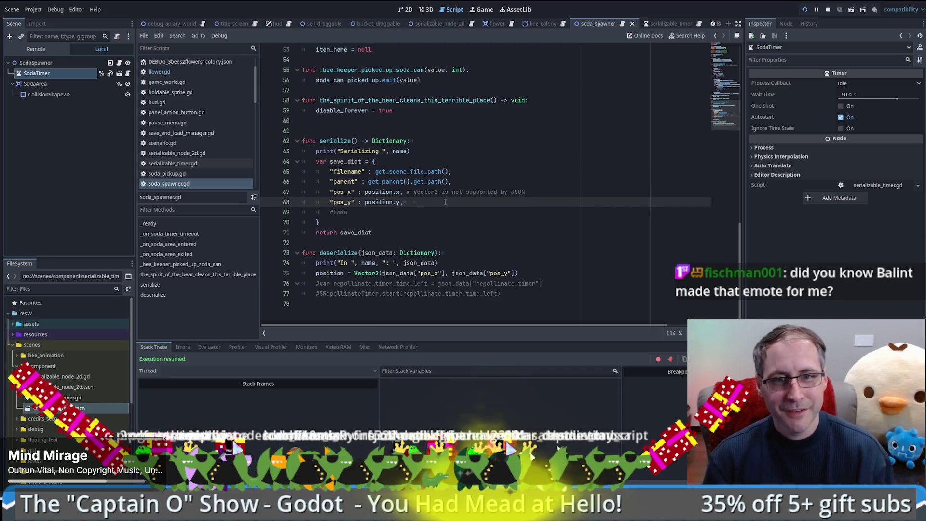
key("Delete")
key("Delete")
key("Delete")
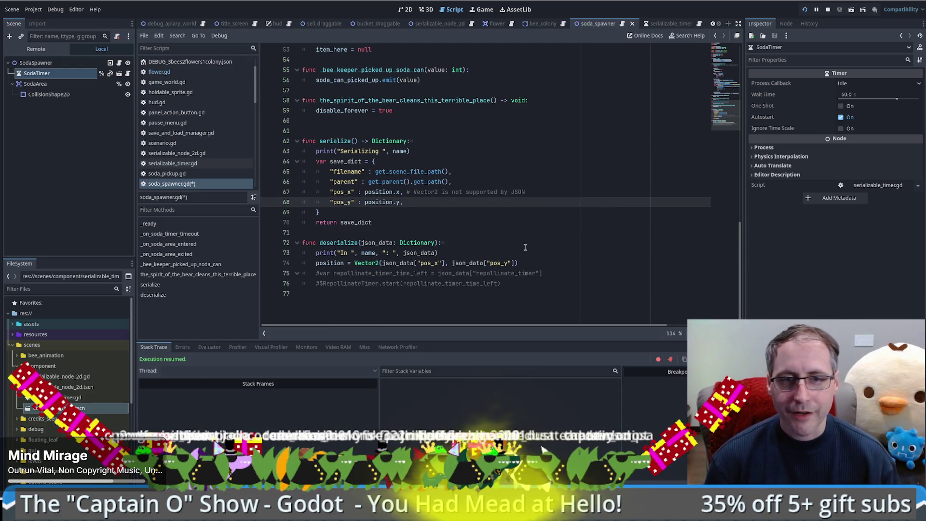
scroll(572, 229, "up", 7)
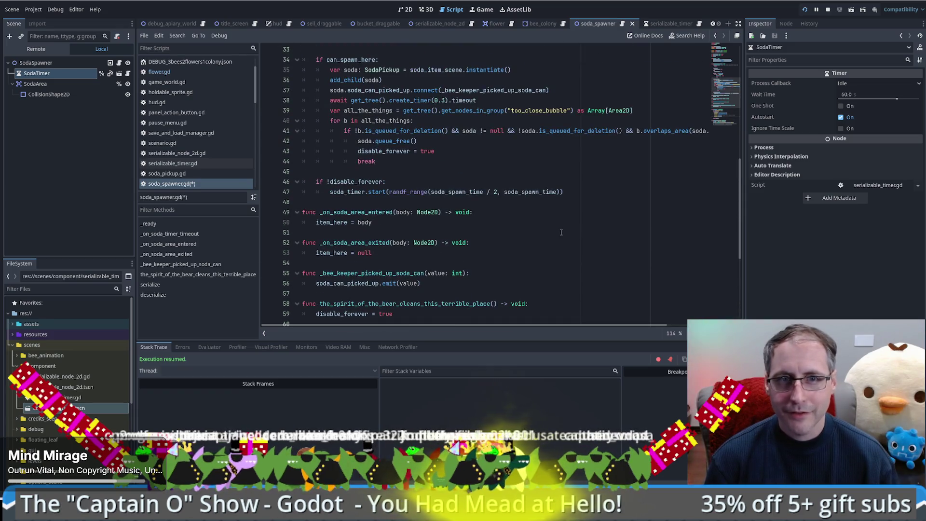
scroll(561, 232, "up", 10)
Change soda_timer's type on line 8 from Timer to SerializableTimer via autocomplete.
left_click(349, 51)
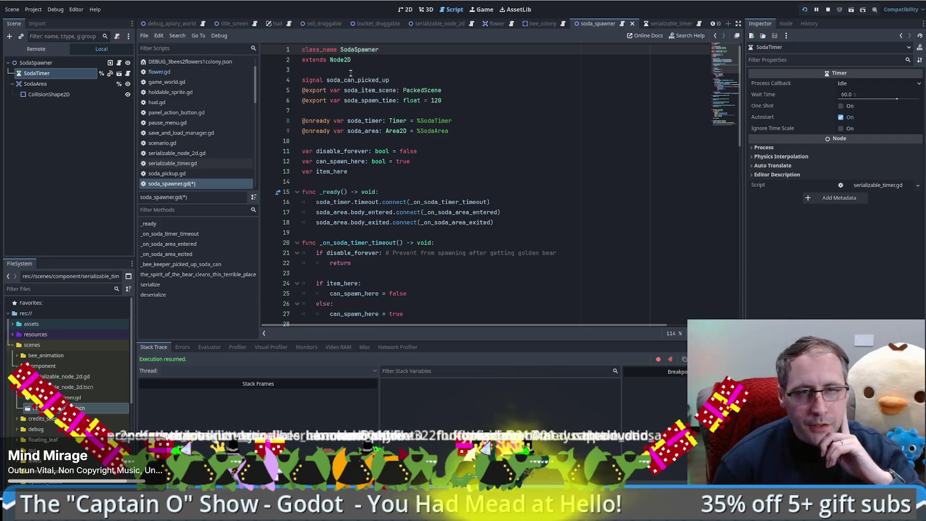
double_click(388, 80)
left_click_drag(464, 93, 302, 90)
left_click_drag(455, 101, 302, 100)
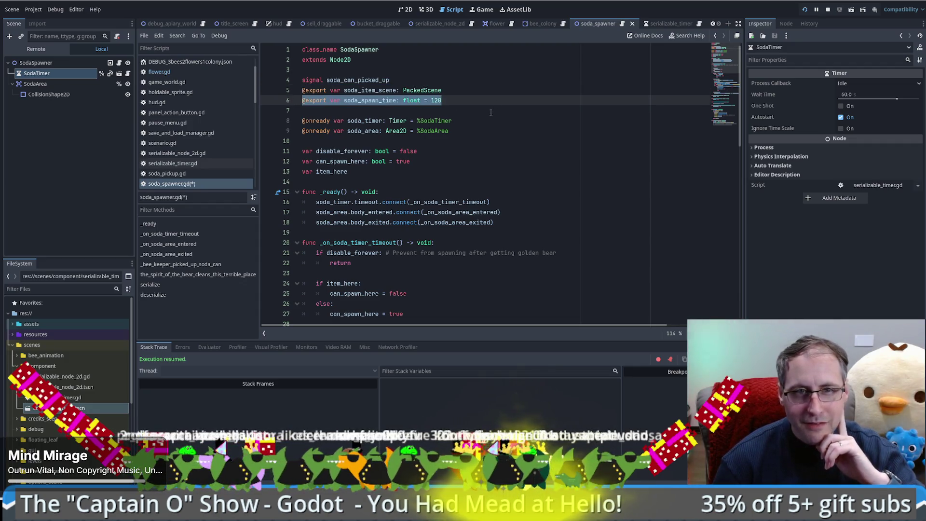
left_click_drag(368, 122, 478, 123)
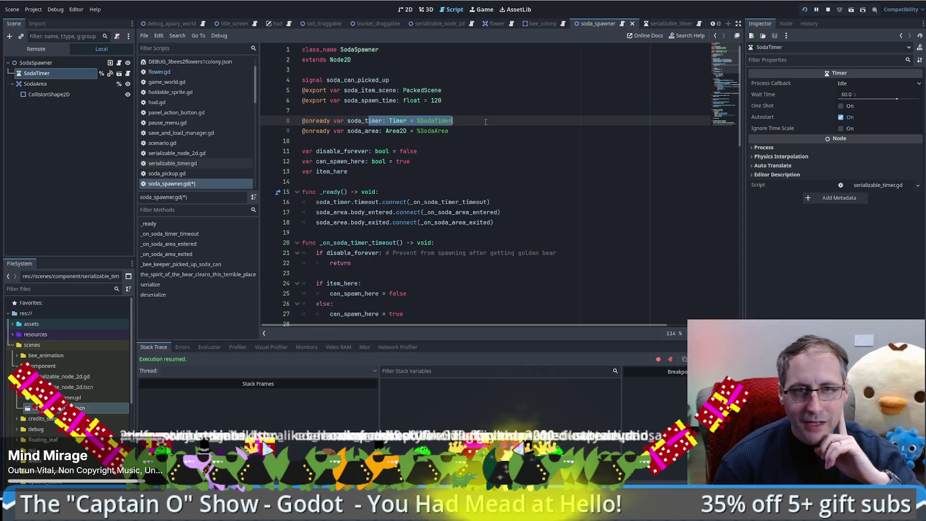
left_click(389, 121)
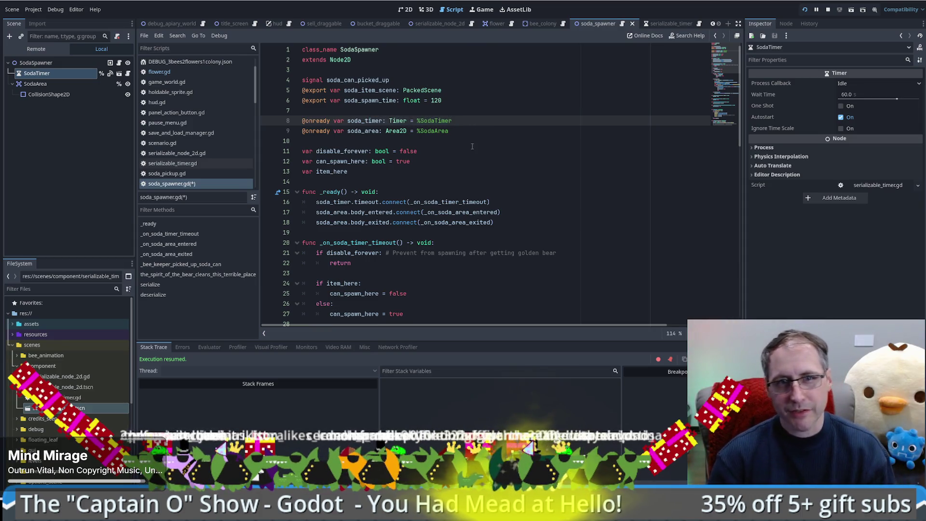
type("Ser")
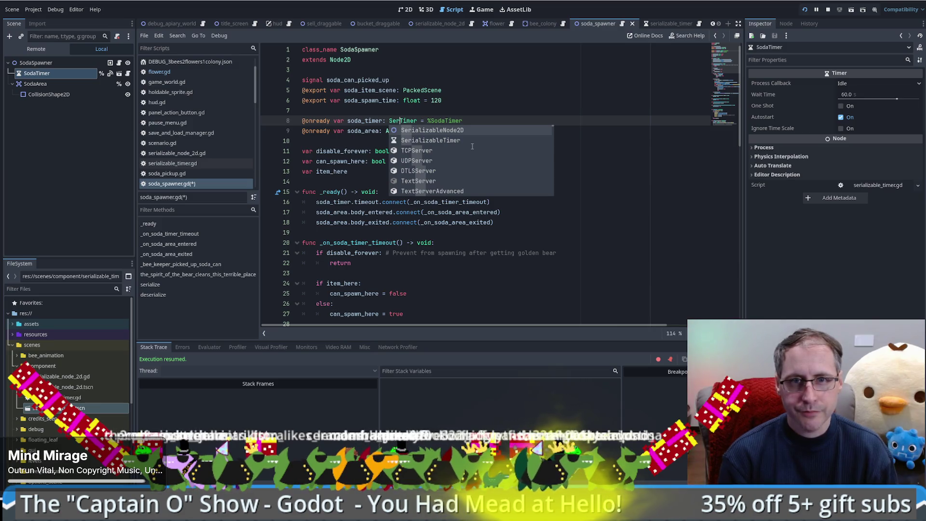
left_click(477, 144)
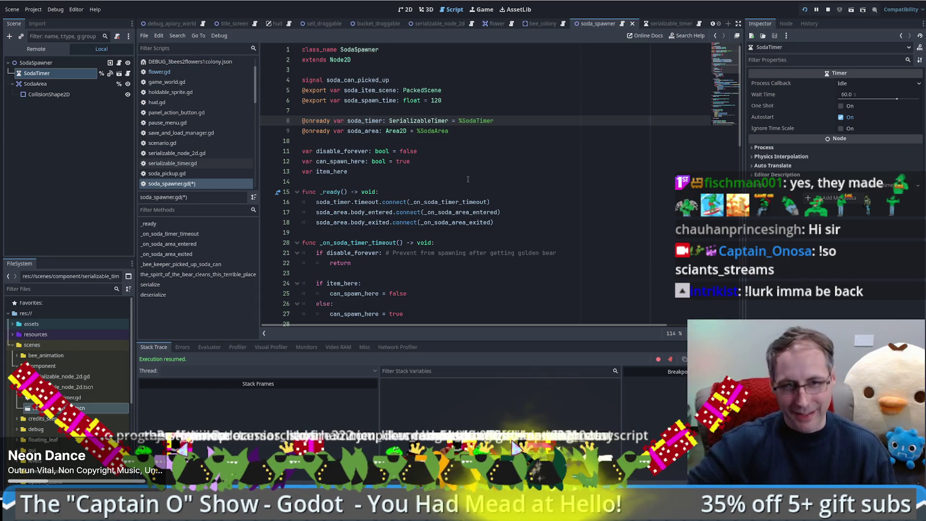
left_click(467, 178)
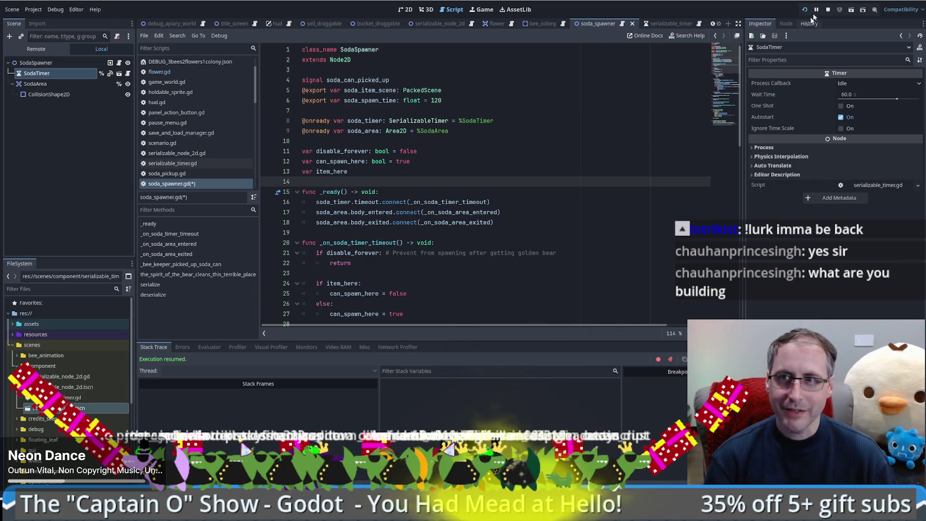
Run the project, maximize the game window, and start walking the farmer around the farm.
left_click(477, 11)
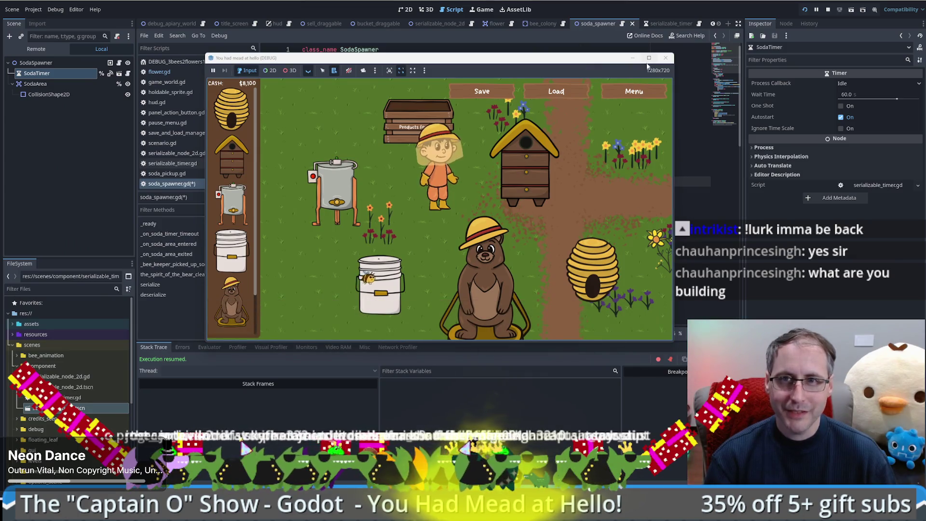
left_click(649, 58)
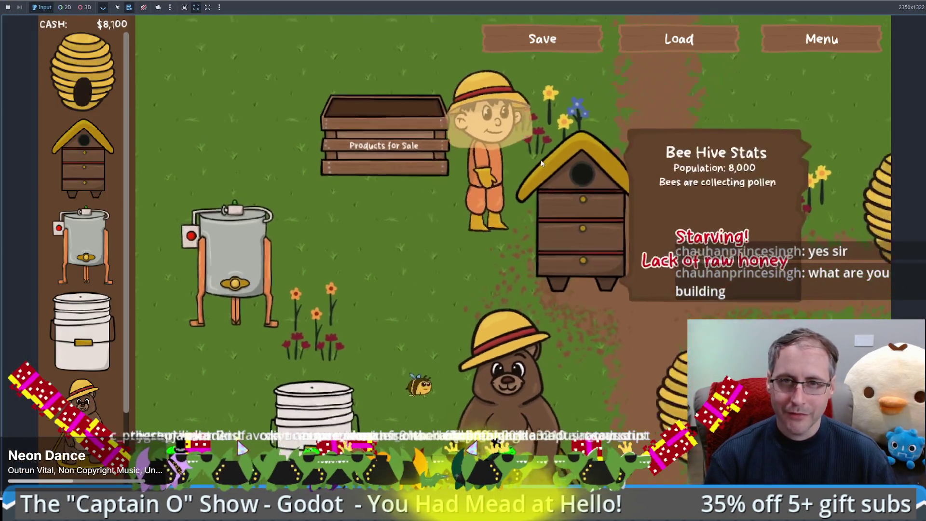
key("Up")
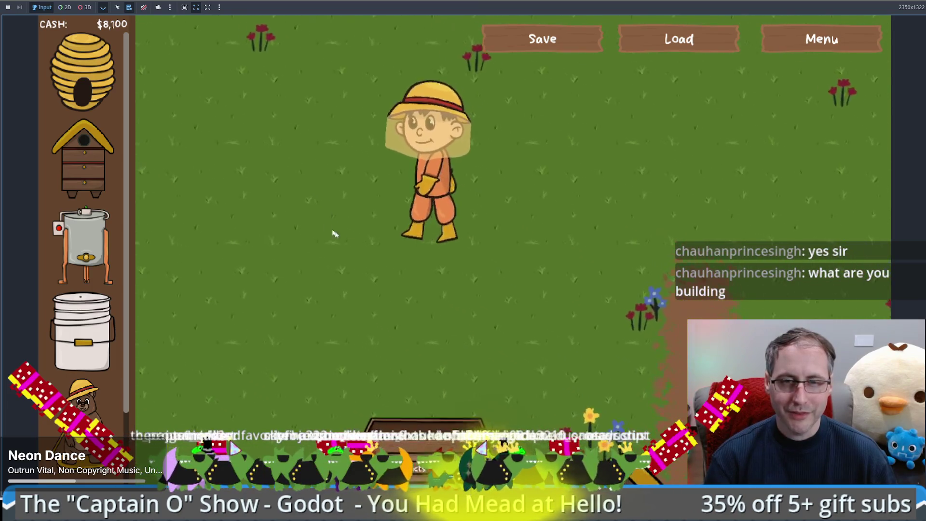
key("Down")
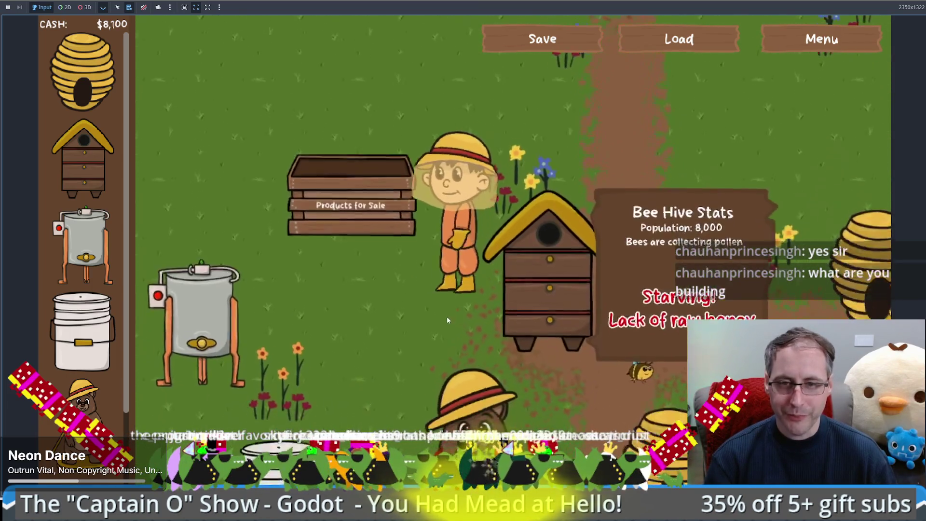
key("Down")
key("Right")
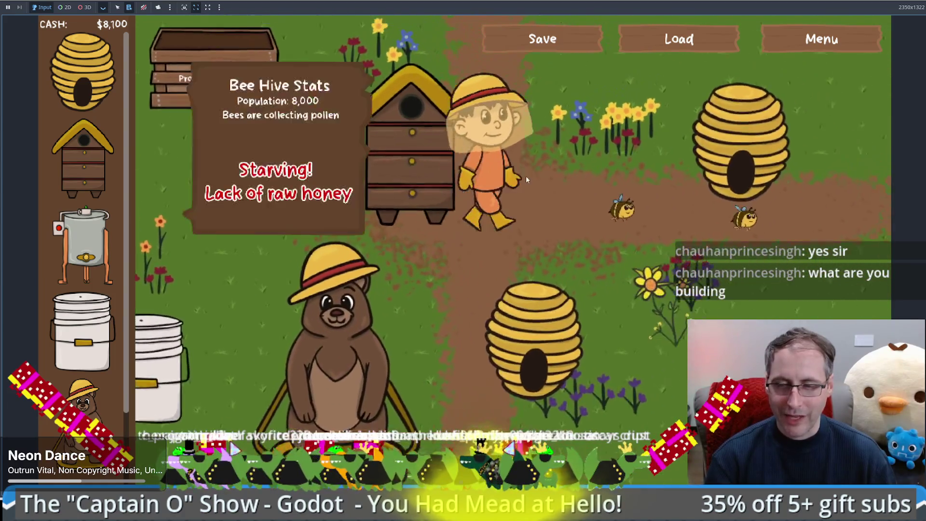
key("Right")
key("Up")
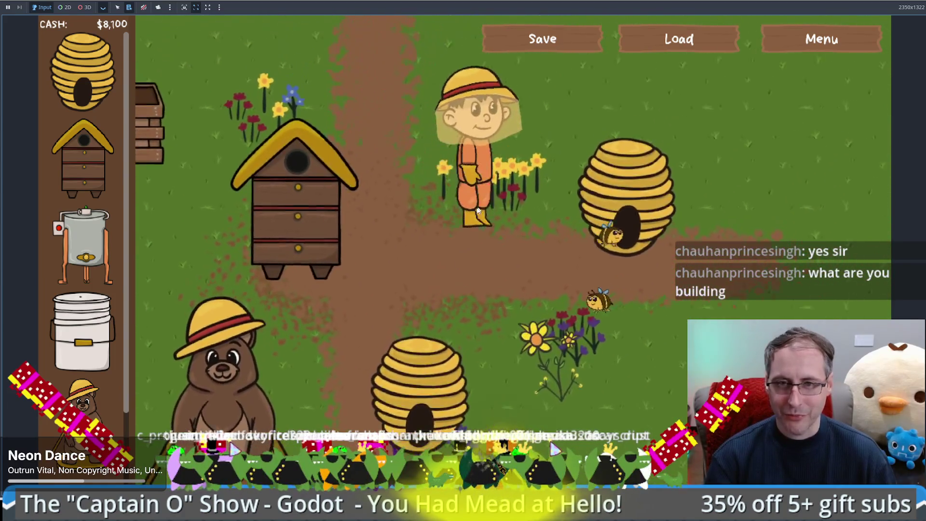
Walk the farmer down, then up and left to stand beside the box hive.
key("Down")
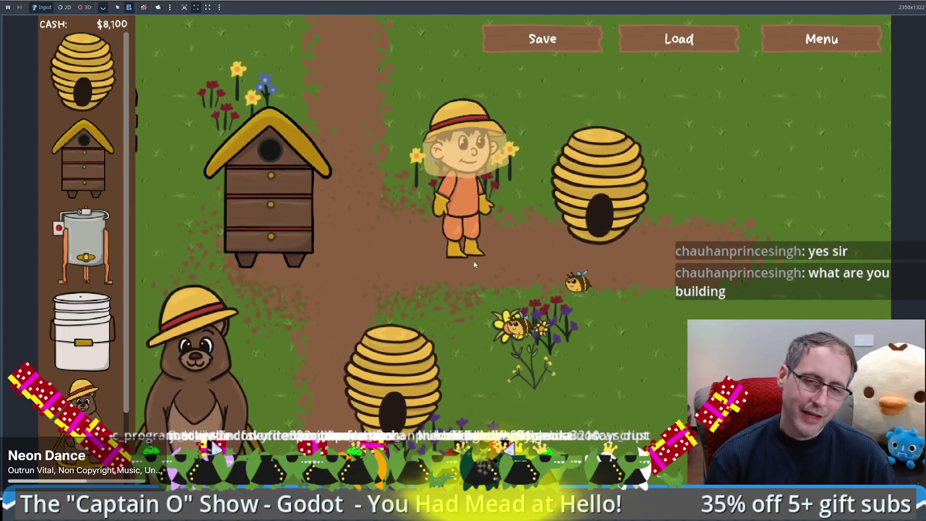
key("Down")
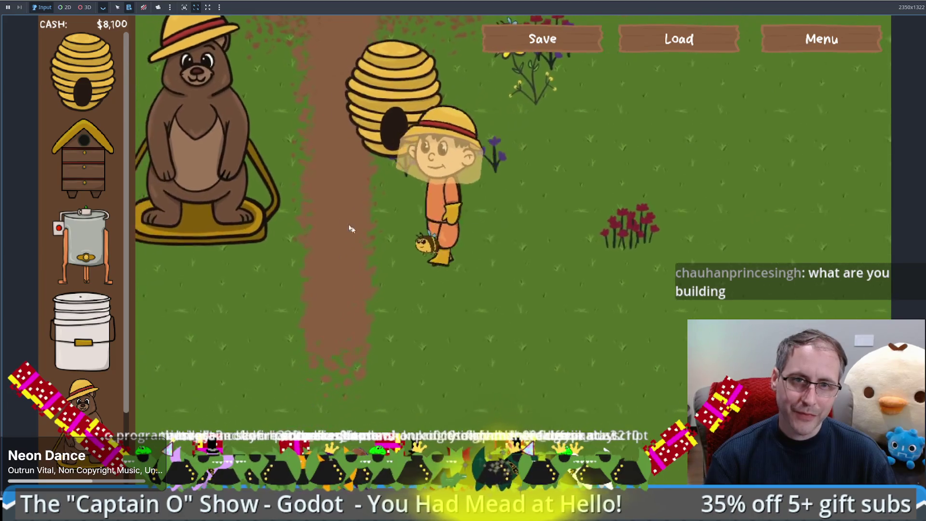
key("Up")
key("Left")
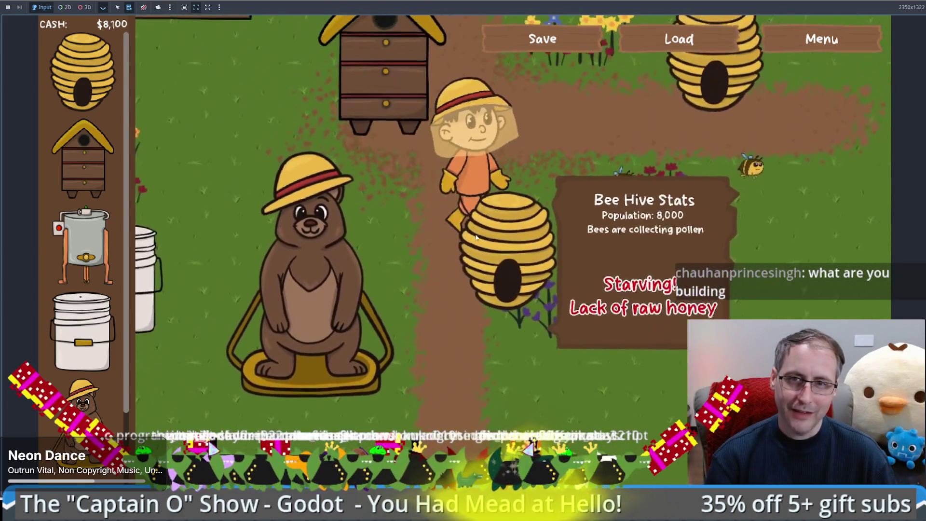
key("Up")
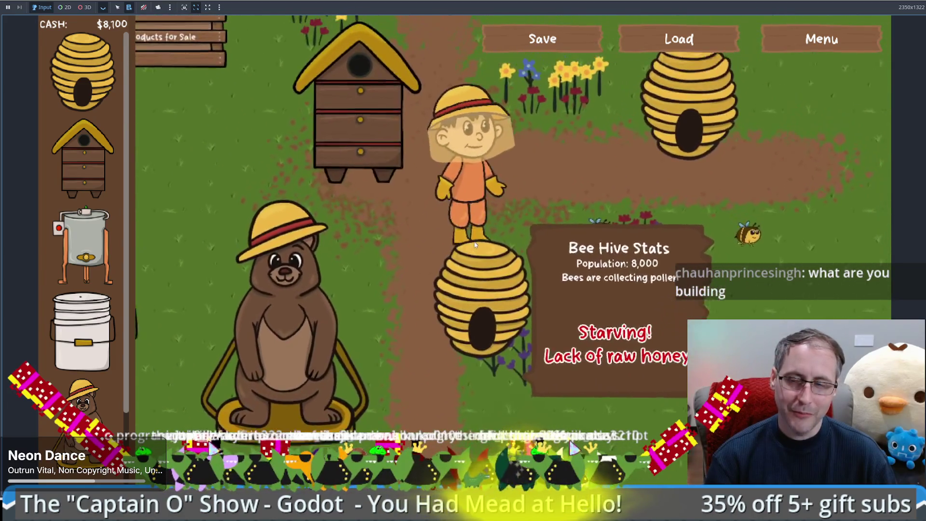
key("Left")
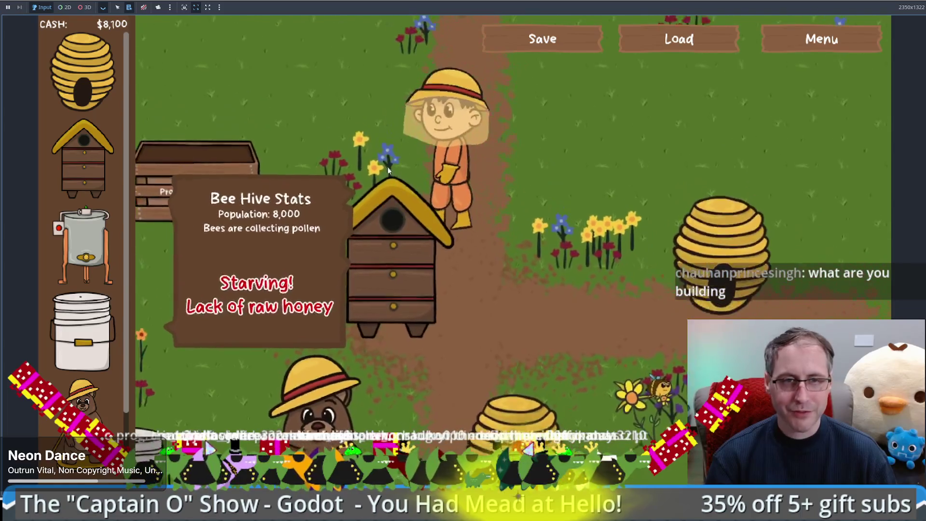
key("Down")
key("Left")
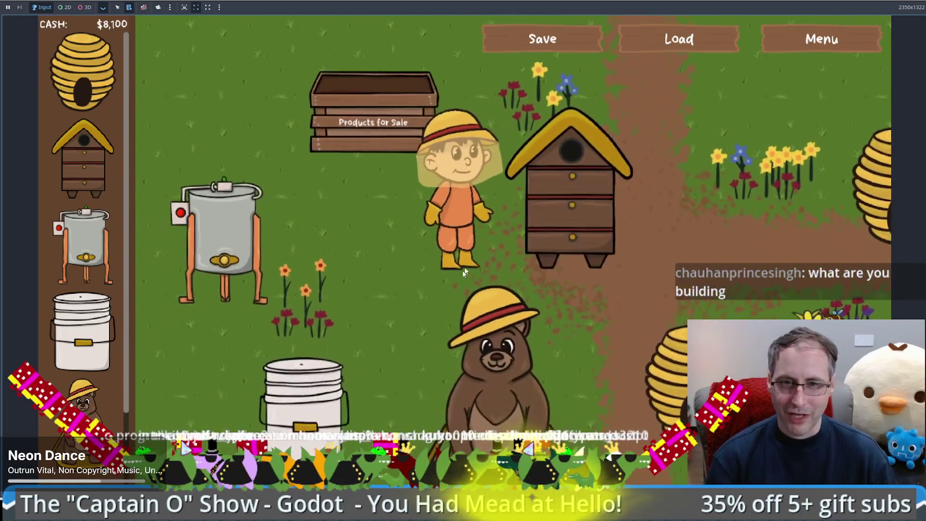
key("Down")
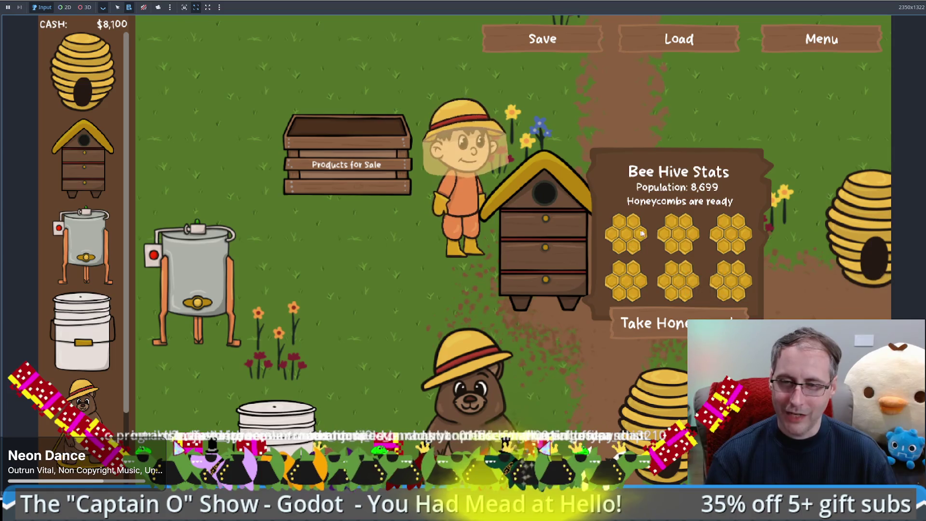
Take the box hive's honeycombs and sell one at the crate for $50.
left_click(731, 317)
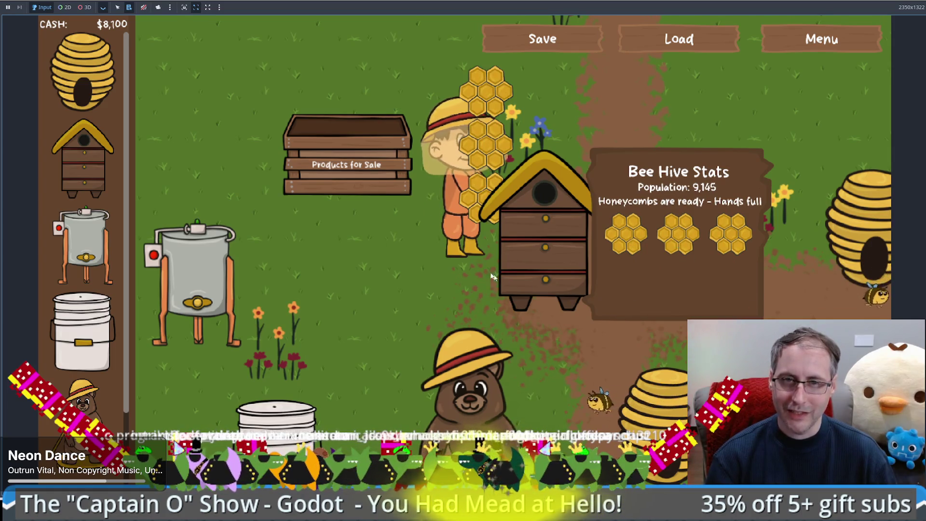
key("Left")
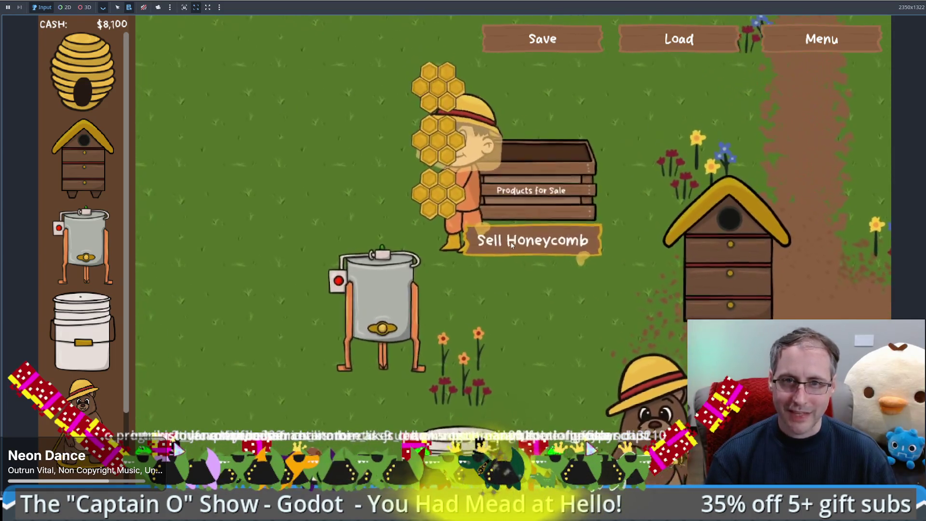
left_click(415, 211)
Extract the remaining honeycombs, collect three honey jars, and walk to the food-grade bucket.
key("Right")
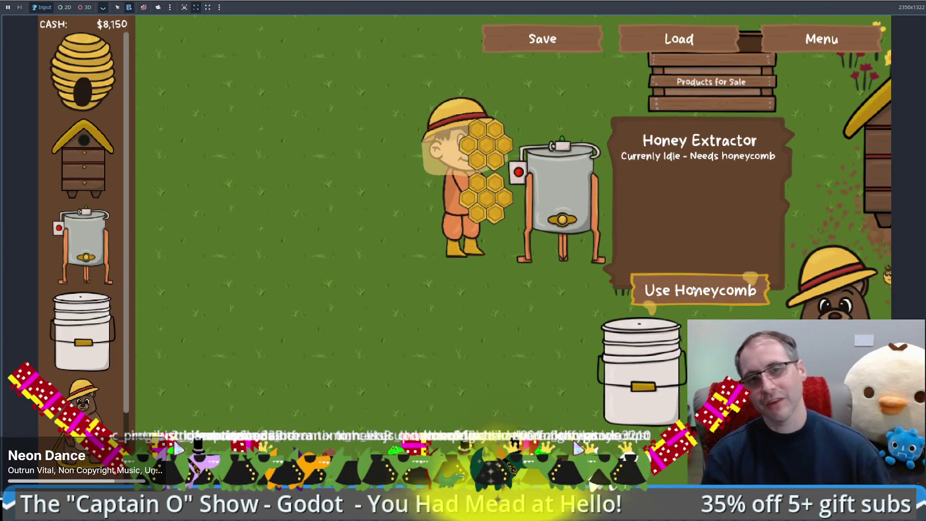
left_click(693, 290)
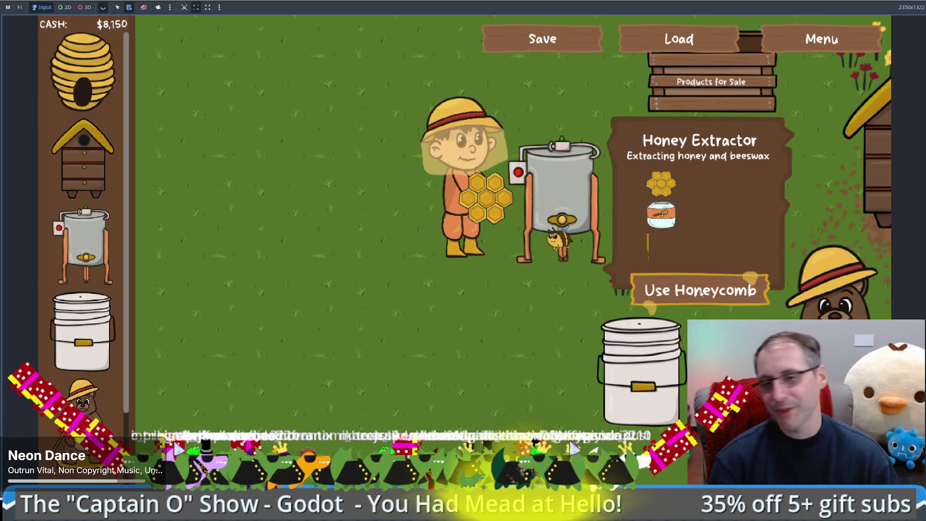
left_click(670, 291)
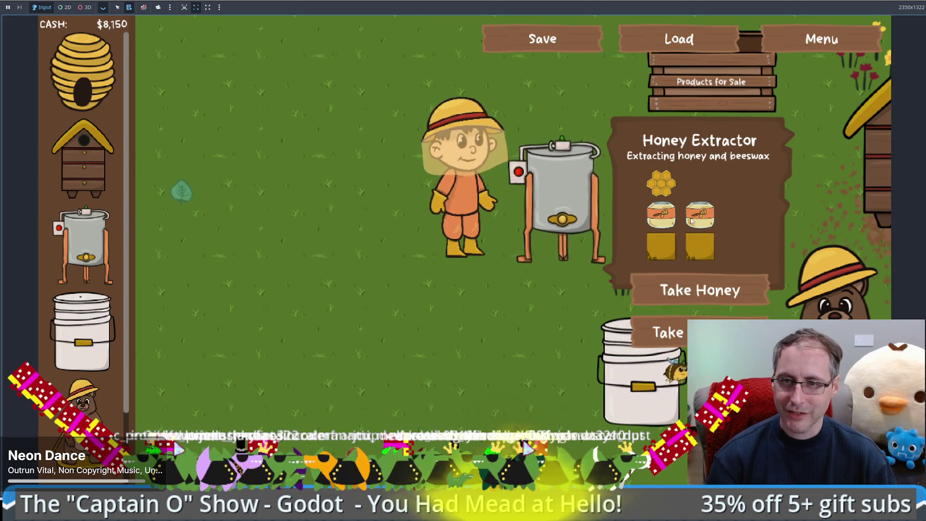
left_click(692, 289)
left_click(685, 289)
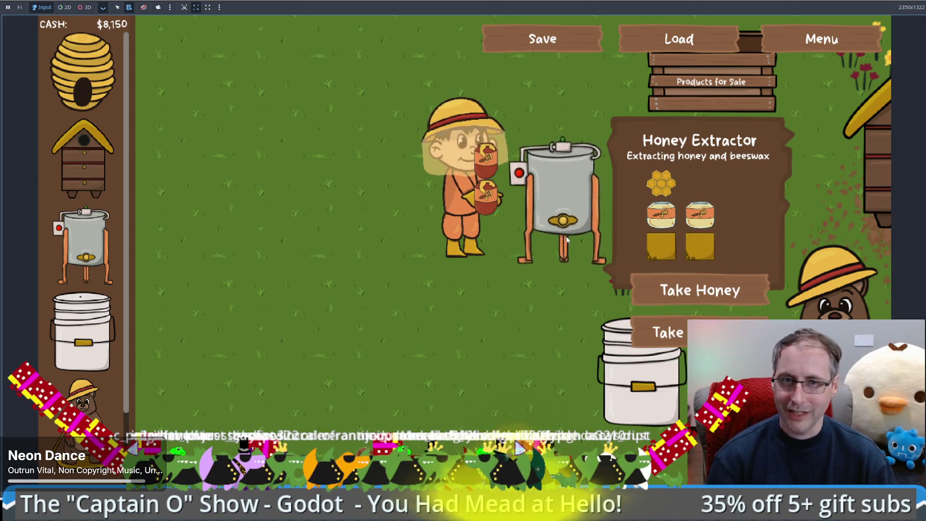
left_click(675, 289)
left_click(709, 96)
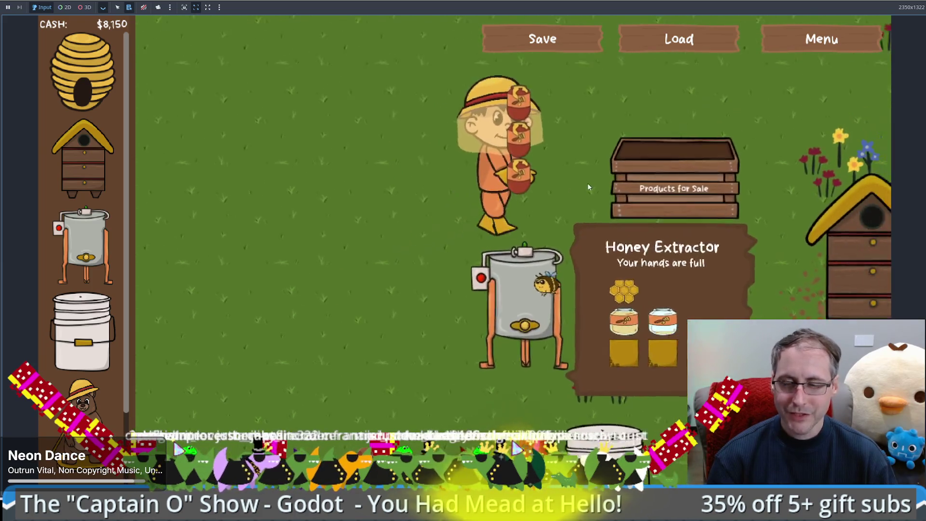
left_click(385, 338)
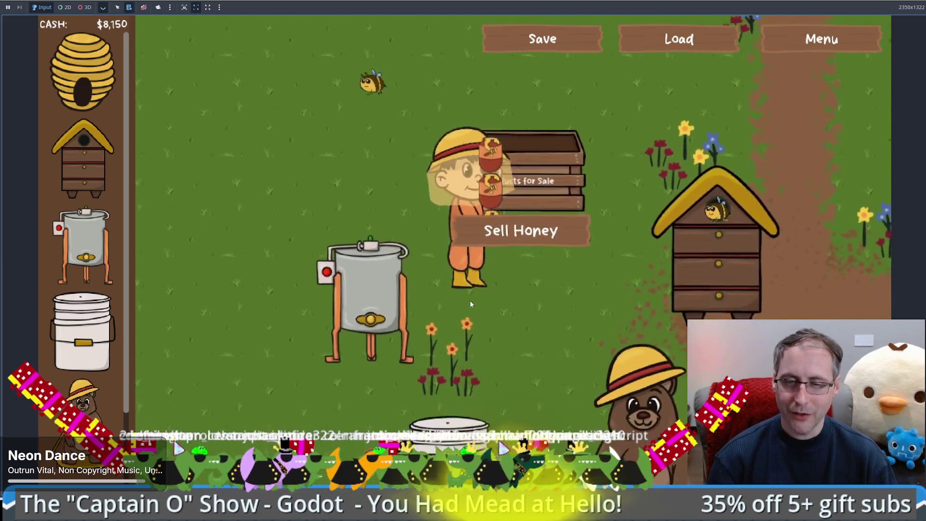
left_click(446, 337)
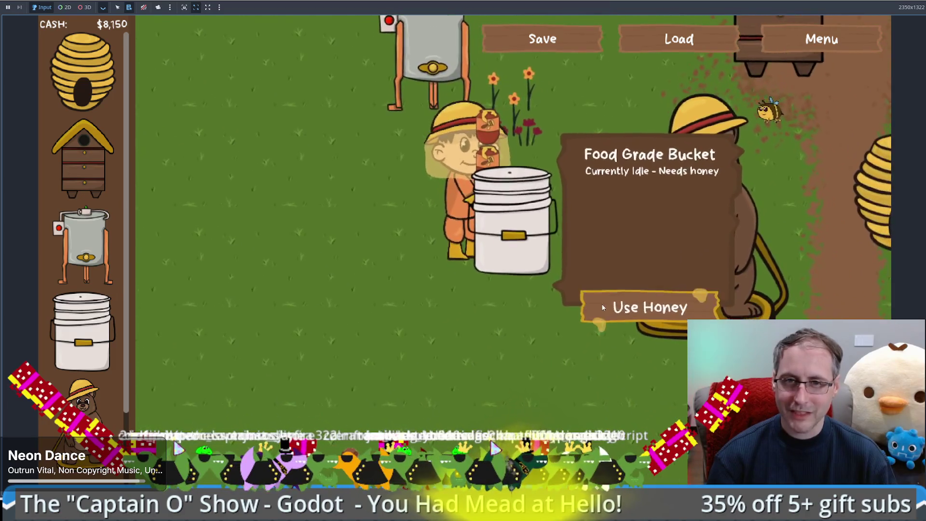
Pour the carried honey into the Food Grade Bucket to brew mead.
left_click(627, 307)
left_click(381, 234)
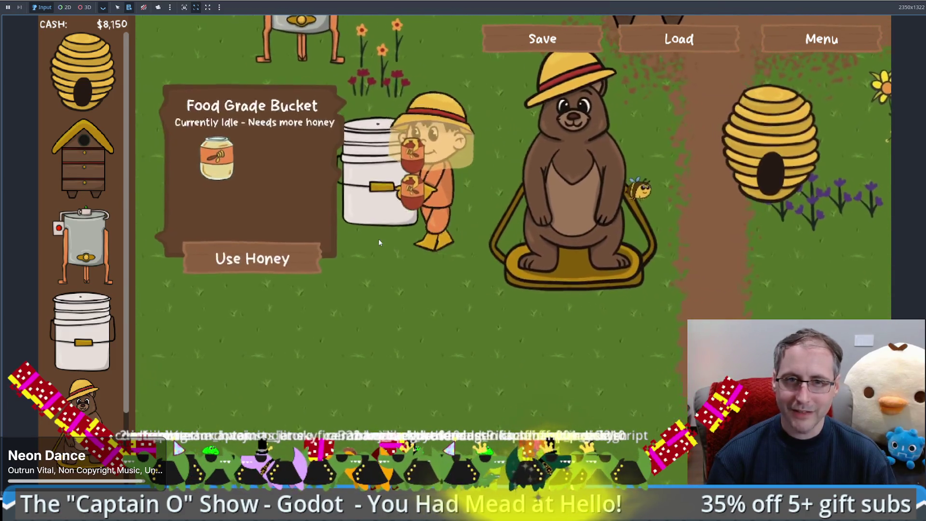
left_click(375, 270)
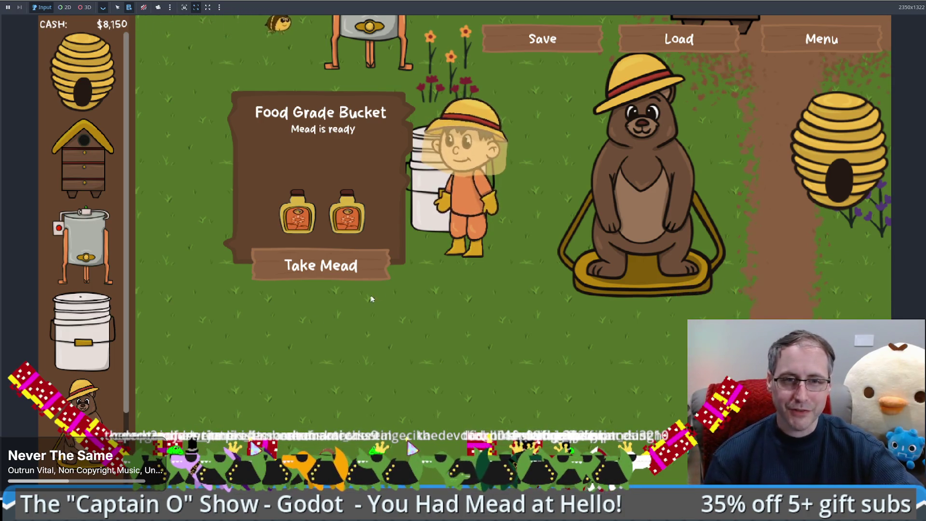
Collect the finished mead and sell it at the crate for $300.
left_click(340, 265)
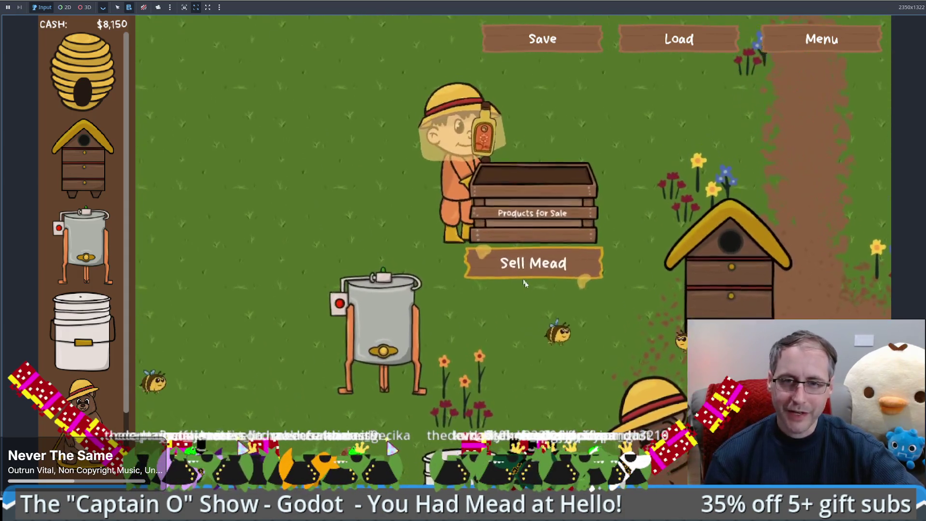
left_click(518, 271)
left_click(372, 226)
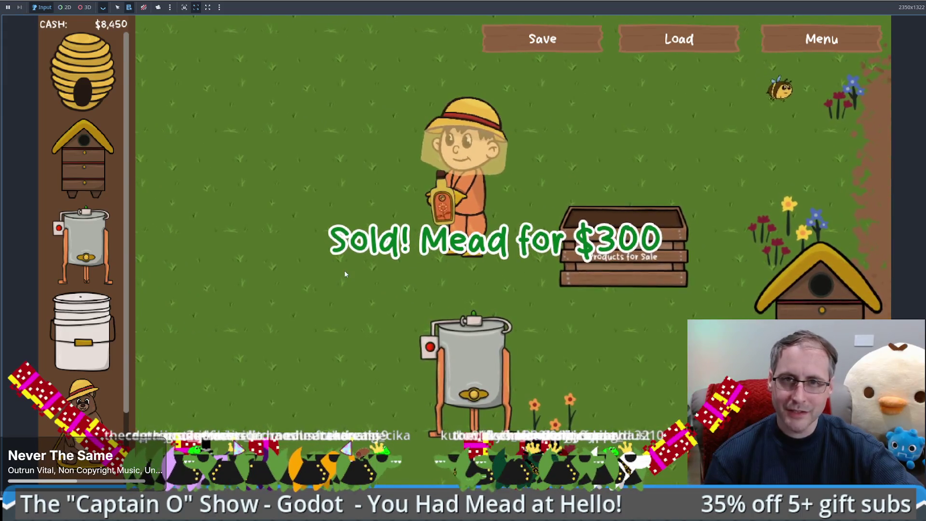
left_click(560, 390)
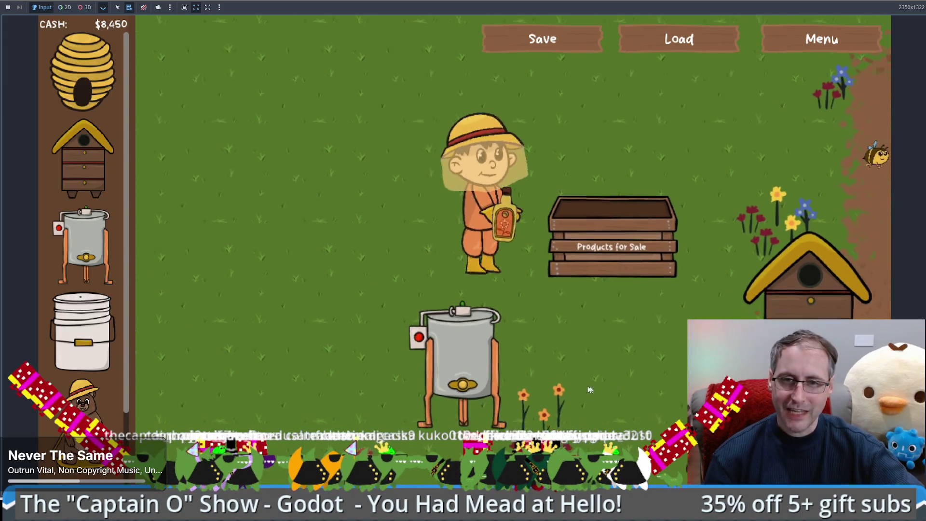
left_click(576, 376)
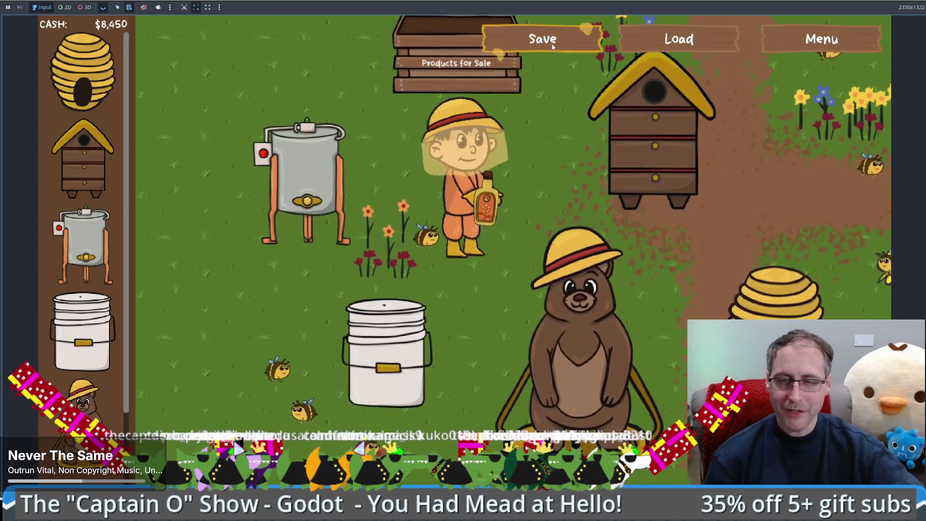
Save the game and skim the bucket, extractor, colony and bee data in savegame.json.
left_click(552, 40)
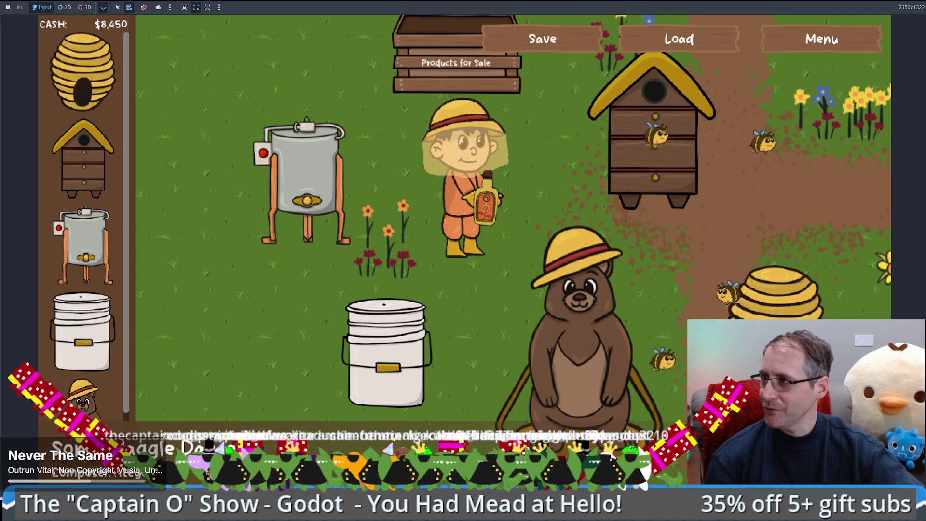
key("alt+Tab")
left_click_drag(893, 48, 901, 412)
scroll(482, 192, "down", 10)
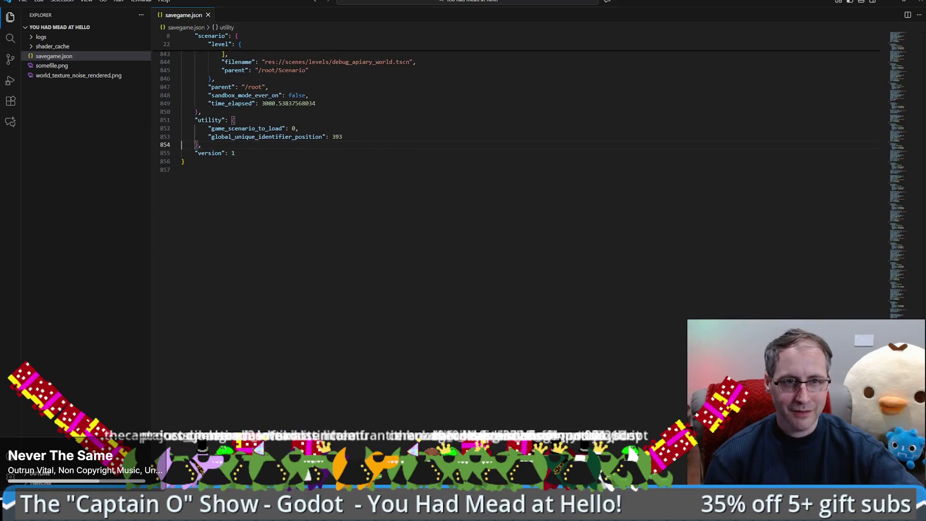
key("alt+Tab")
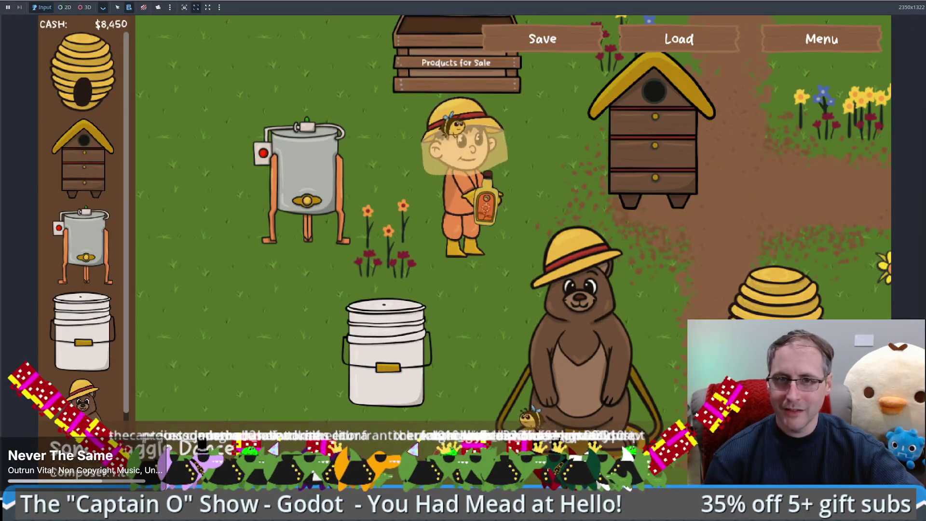
Load the save and walk the beekeeper from the crate to a nearby hive's stats.
left_click(689, 40)
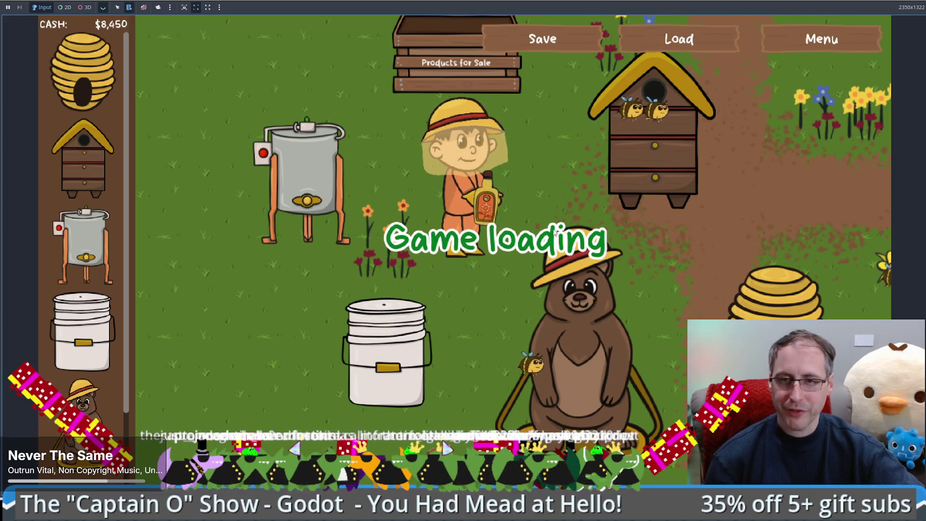
key("Up")
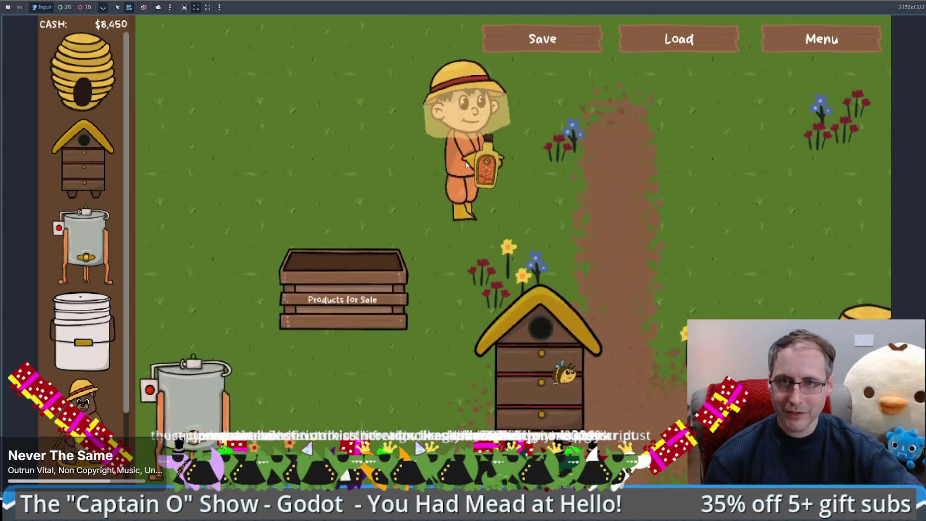
key("Down")
key("Down")
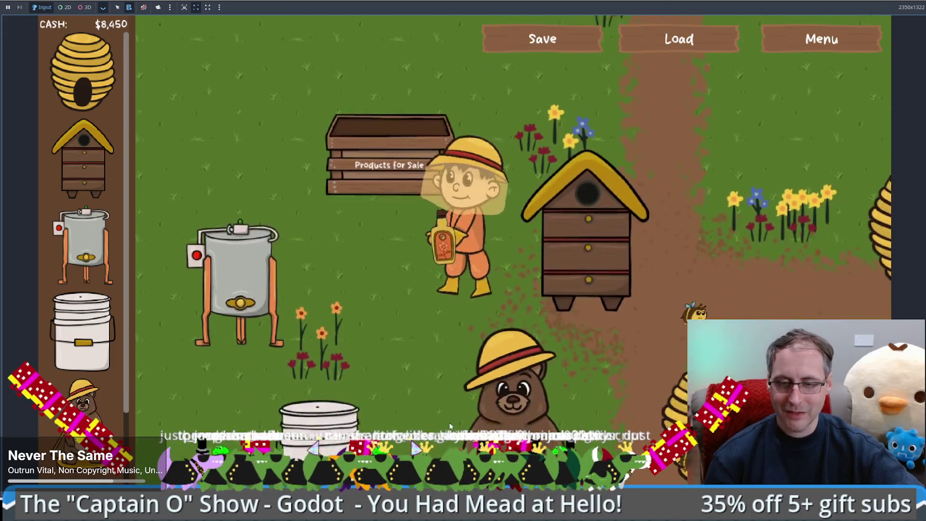
key("Right")
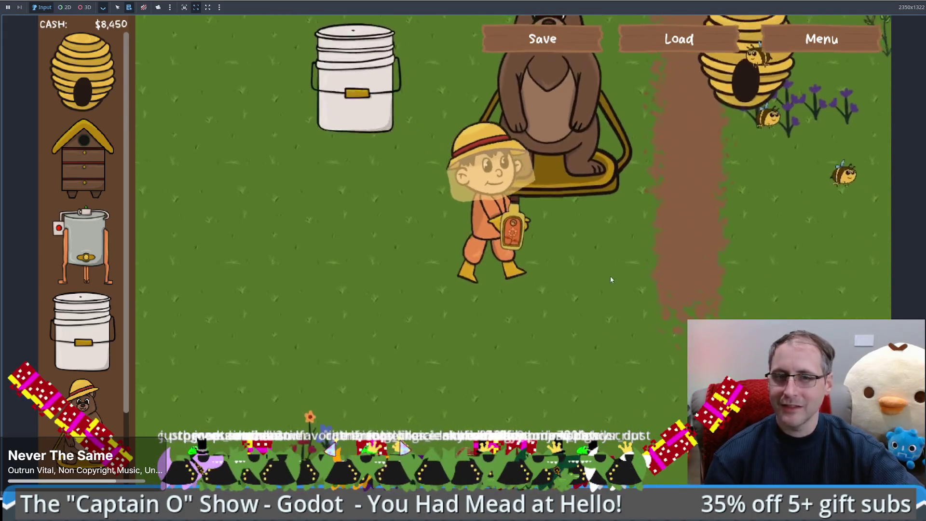
mouse_move(526, 104)
key("Up")
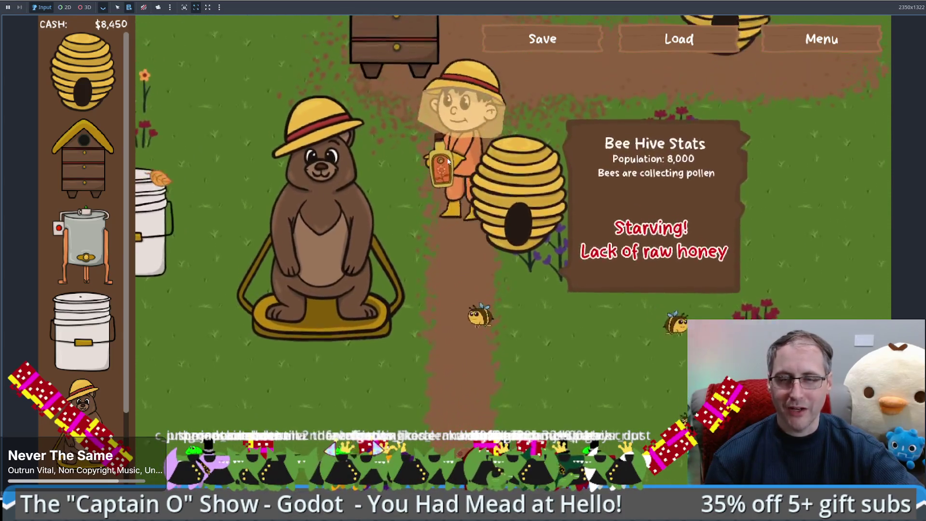
key("Right")
Walk the beekeeper north across the farm, then back down and right past the hives.
key("Up")
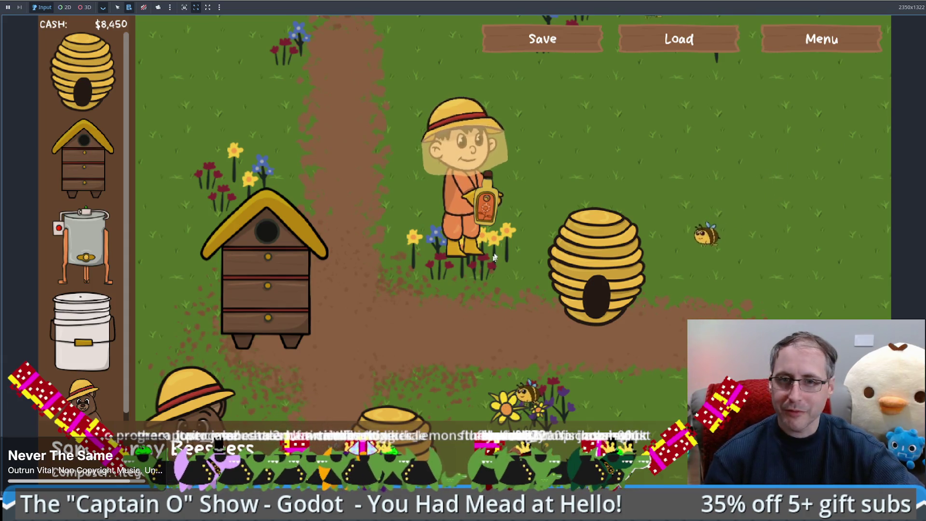
key("Up")
key("Right")
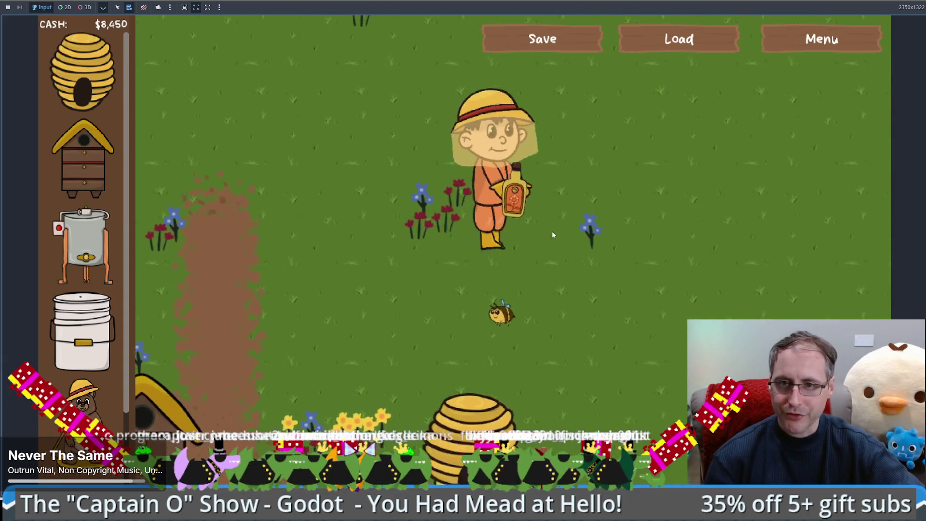
key("Up")
key("Left")
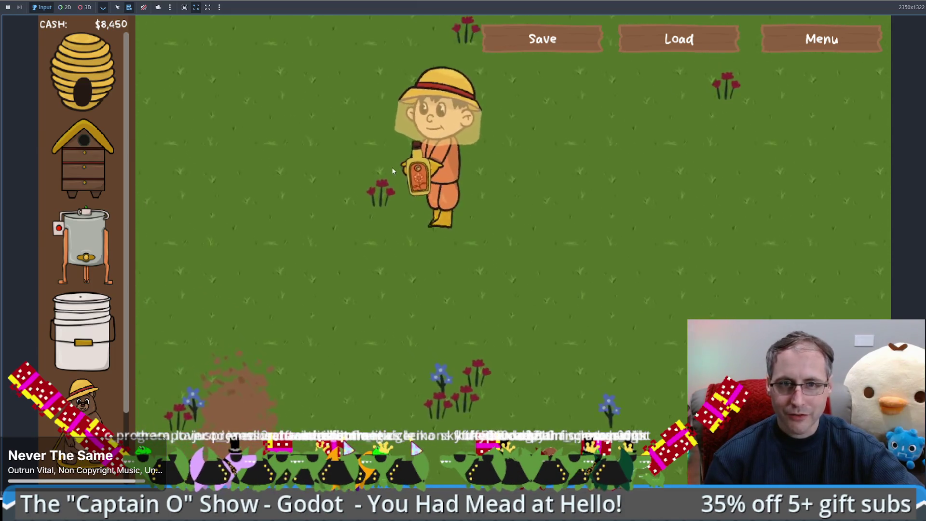
key("Down")
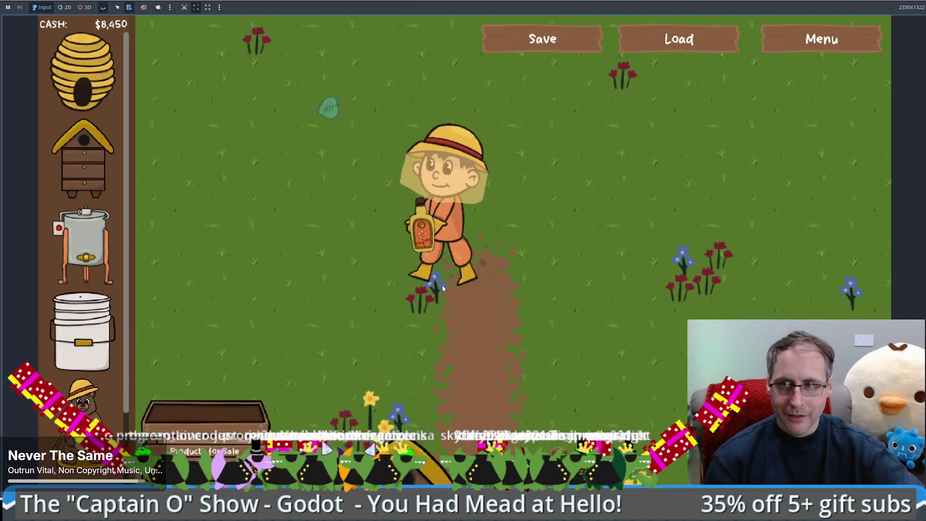
key("Down")
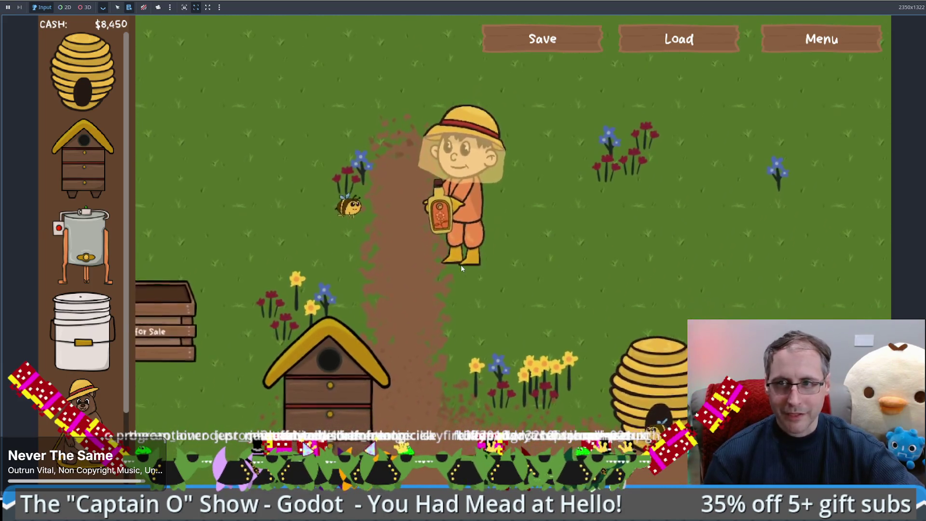
key("Right")
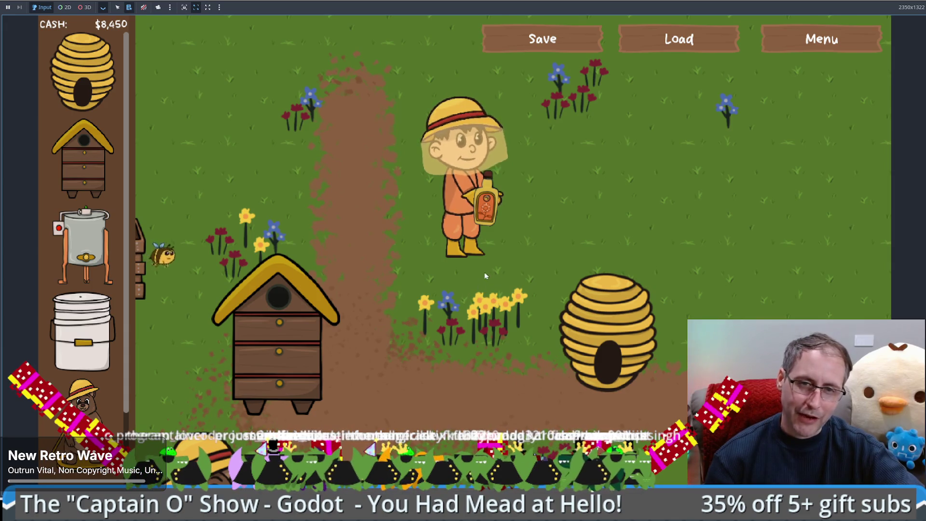
key("Right")
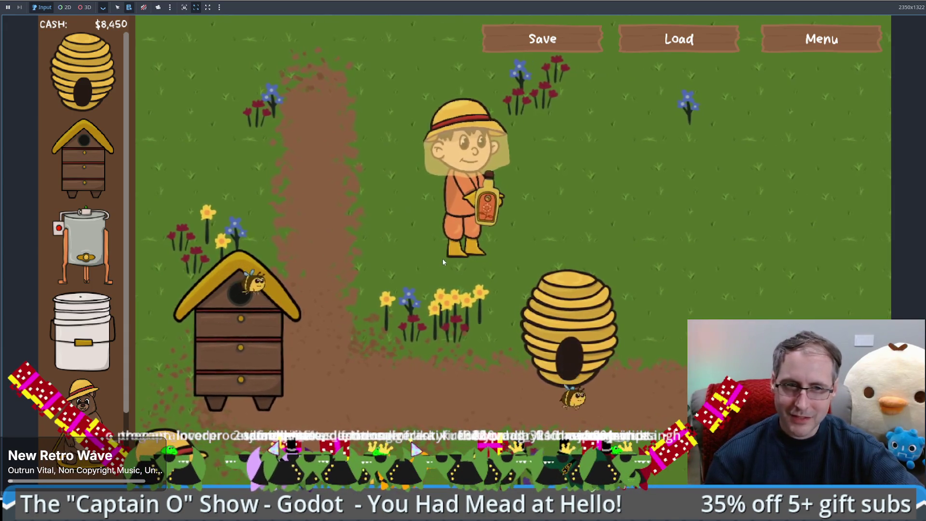
key("Right")
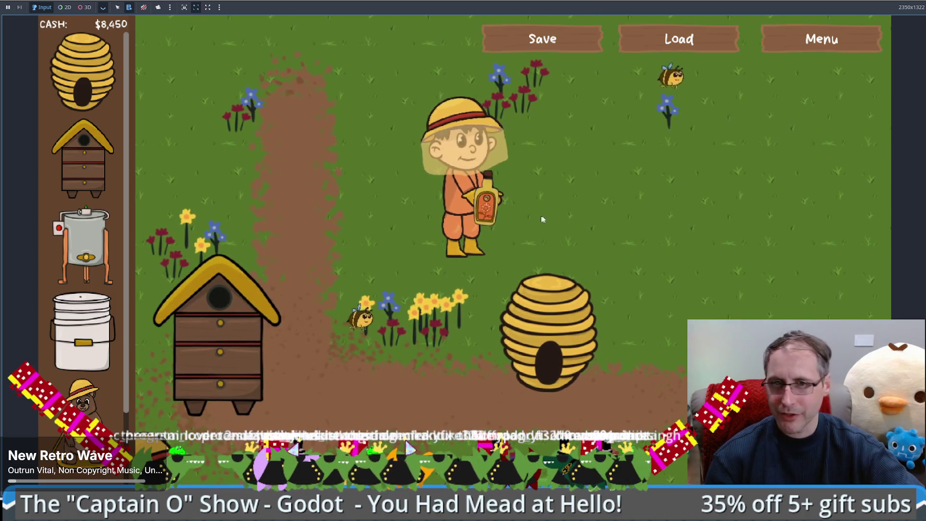
key("Right")
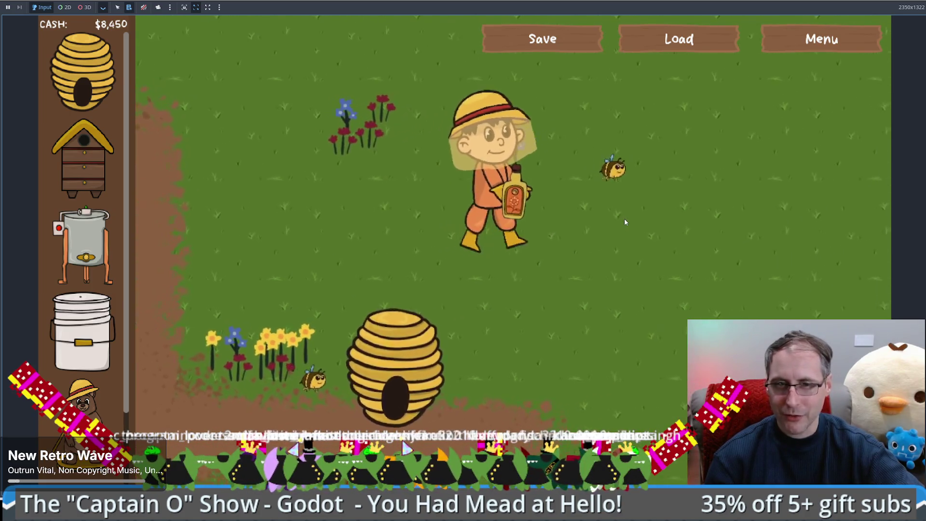
Circle the hive area, head up-left away from it, and reload the save.
key("Right")
key("Down")
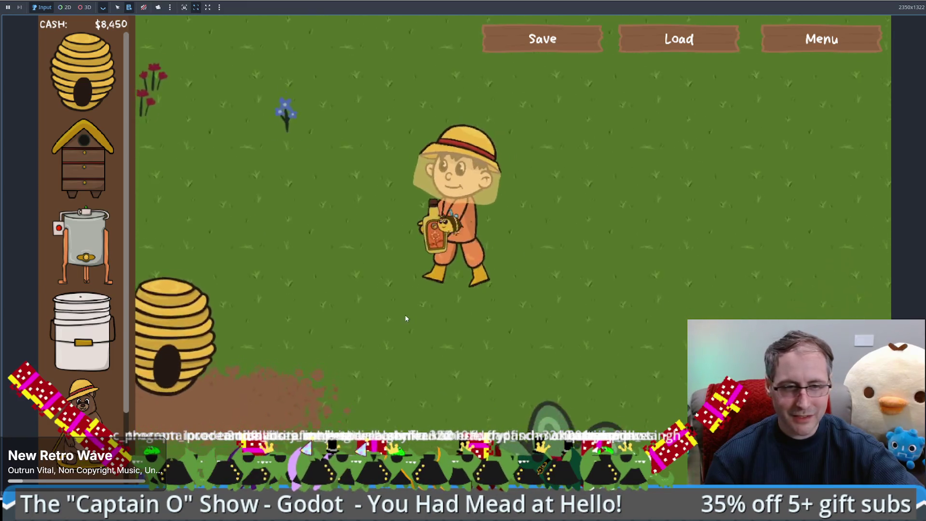
key("Left")
key("Down")
key("Left")
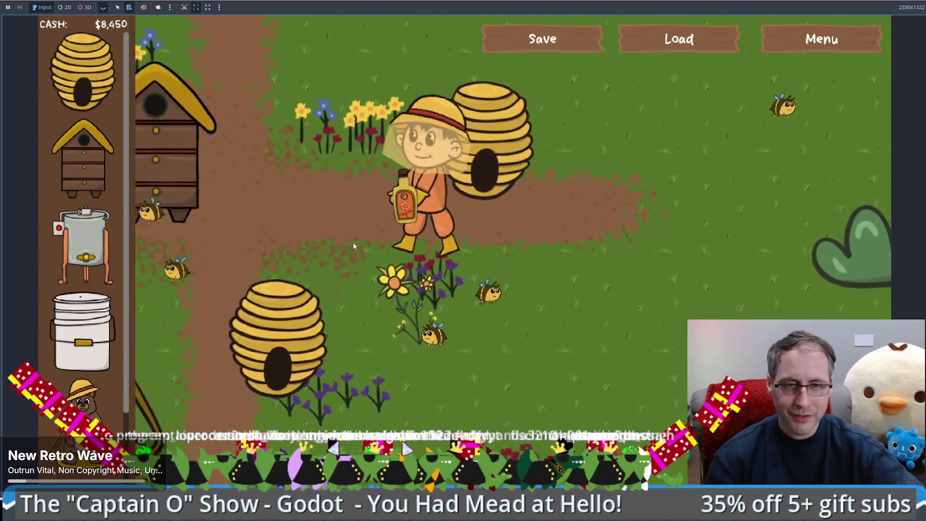
key("Up")
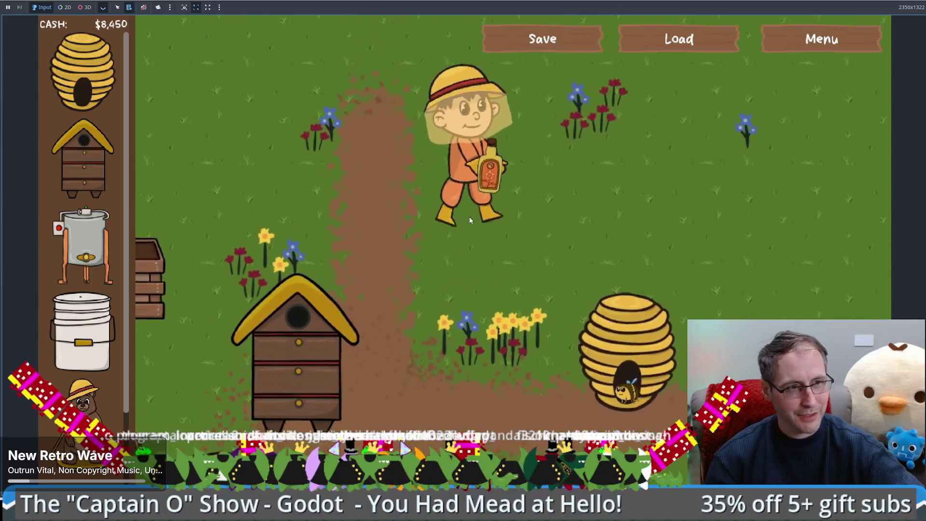
key("Left")
left_click(690, 41)
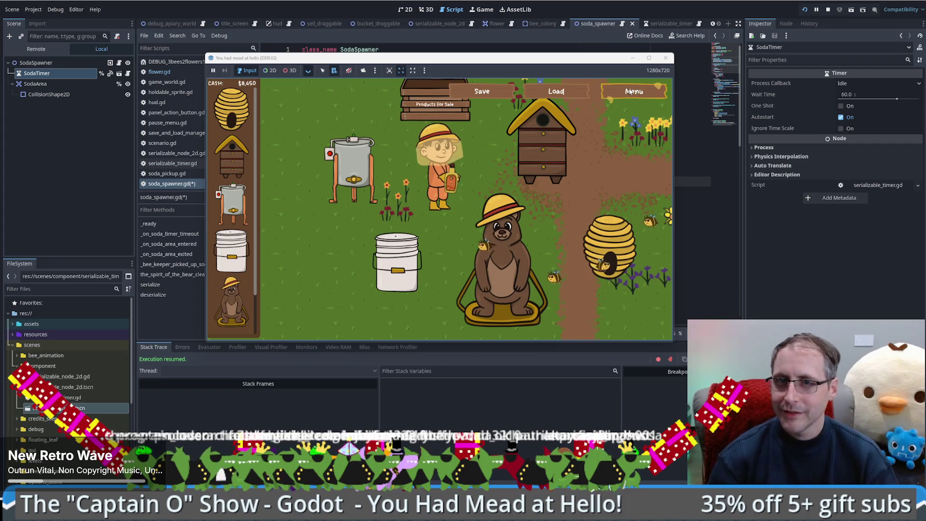
Return to the title menu, start a new game, and place a bee hive on the map.
left_click(630, 91)
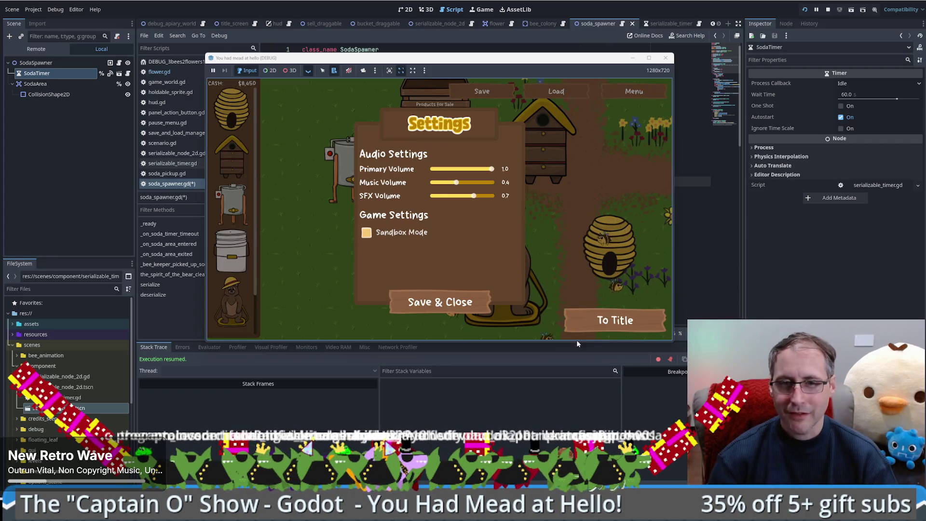
left_click(619, 329)
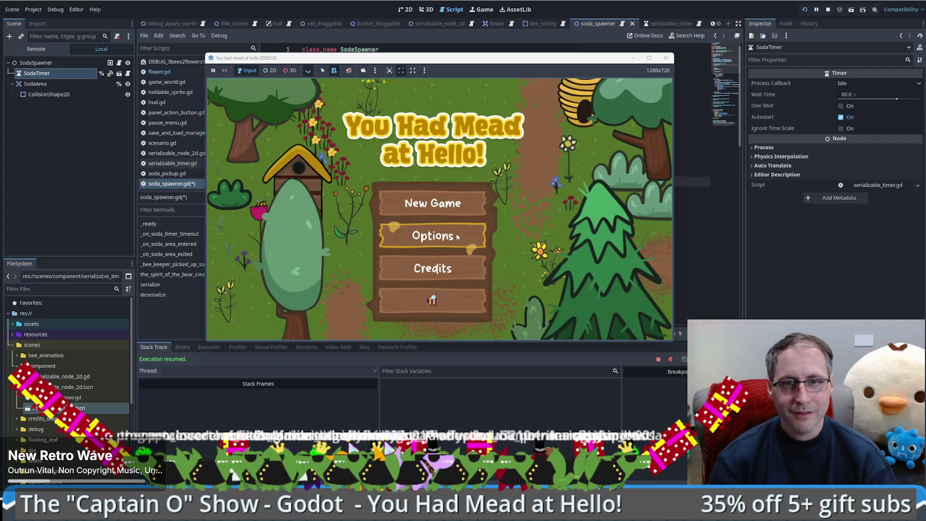
left_click(444, 215)
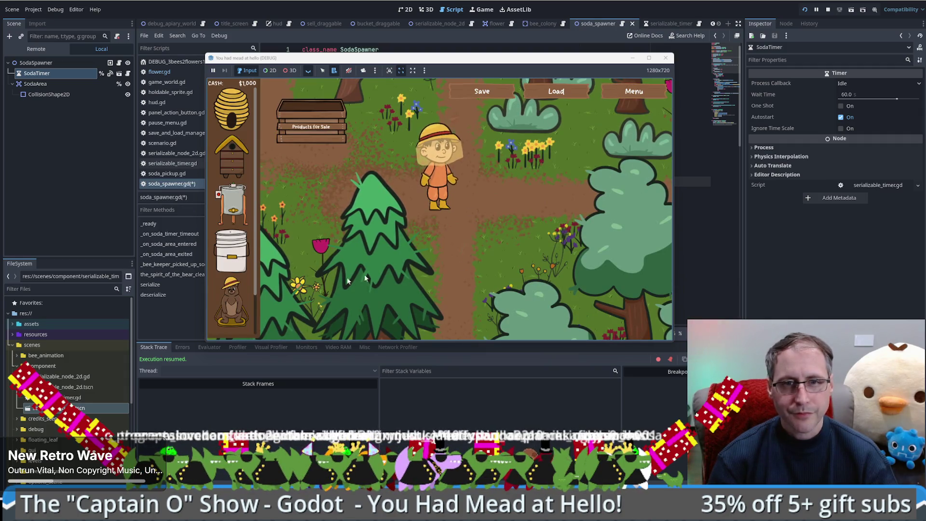
mouse_move(231, 157)
left_mouse_down()
mouse_move(515, 226)
mouse_move(520, 242)
mouse_move(536, 247)
left_mouse_up()
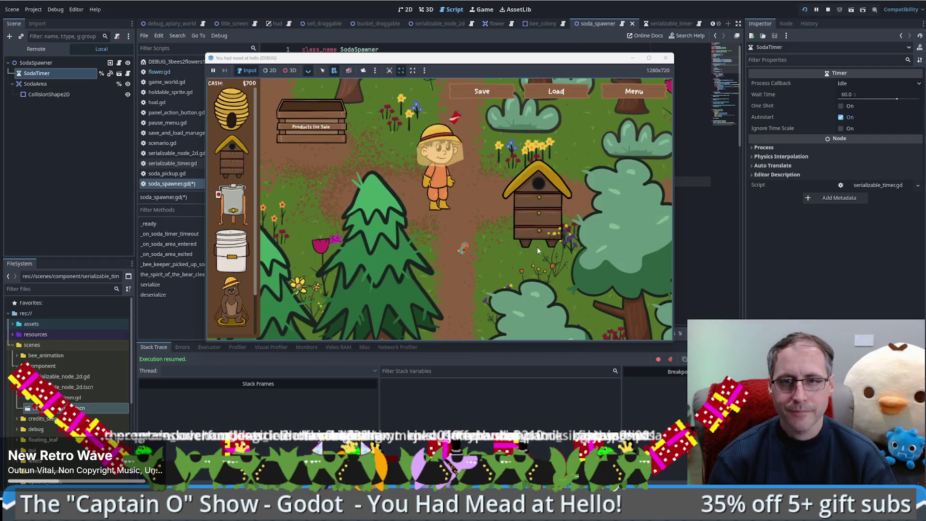
Save, collect the soda pickup, reload the save, and bring soda_spawner.gd back to front.
left_click(501, 98)
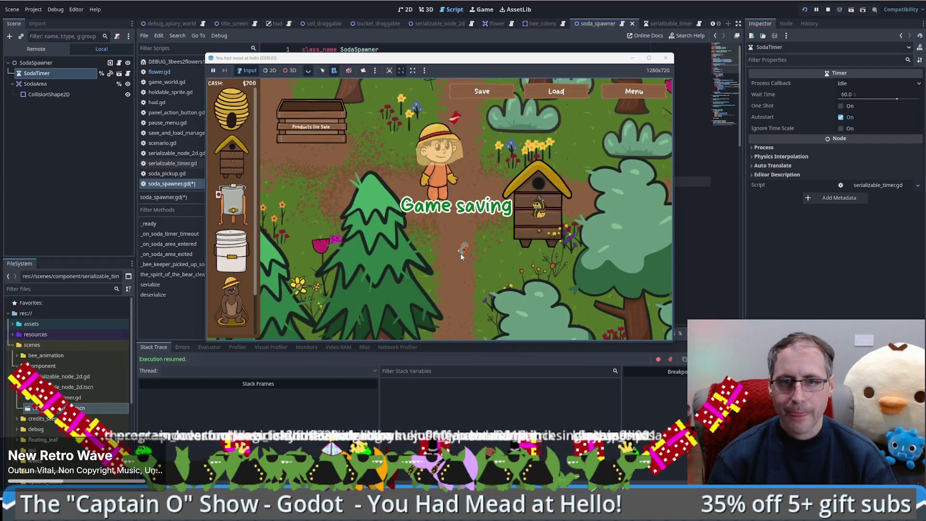
left_click(461, 257)
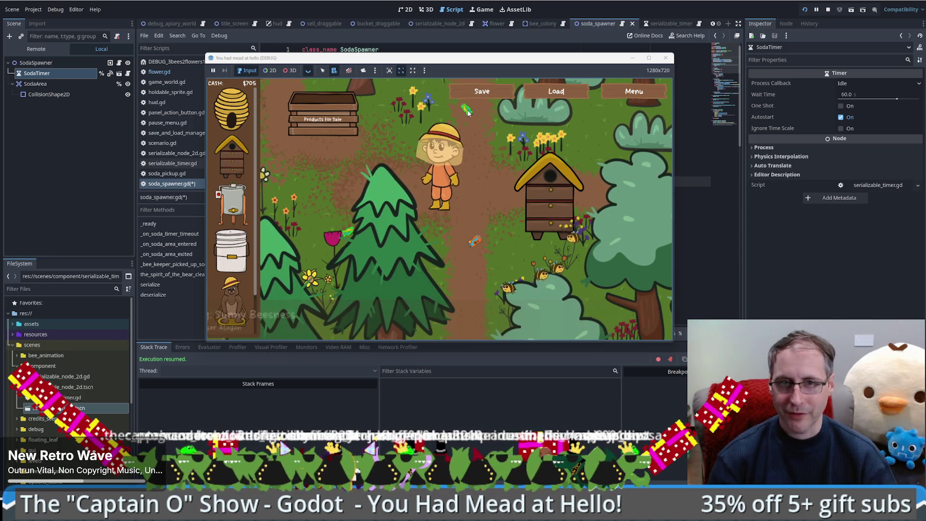
left_click(560, 91)
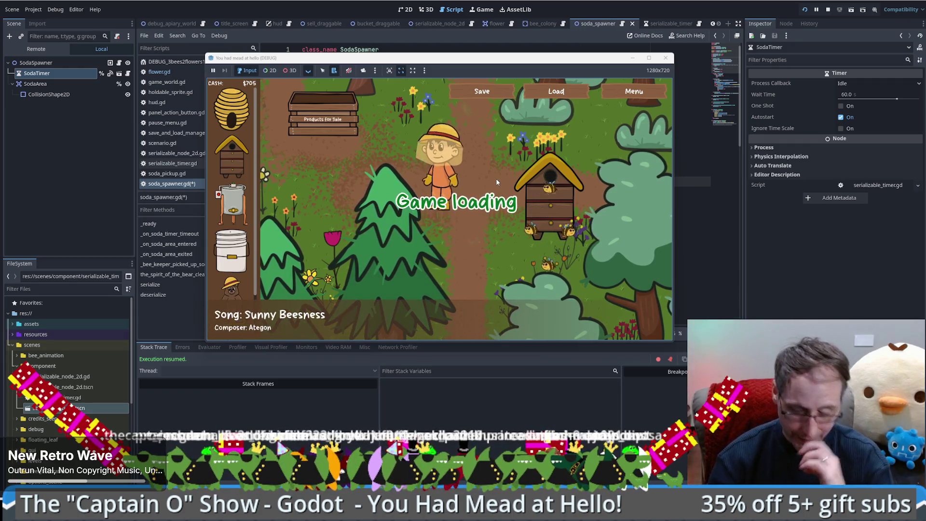
left_click(772, 276)
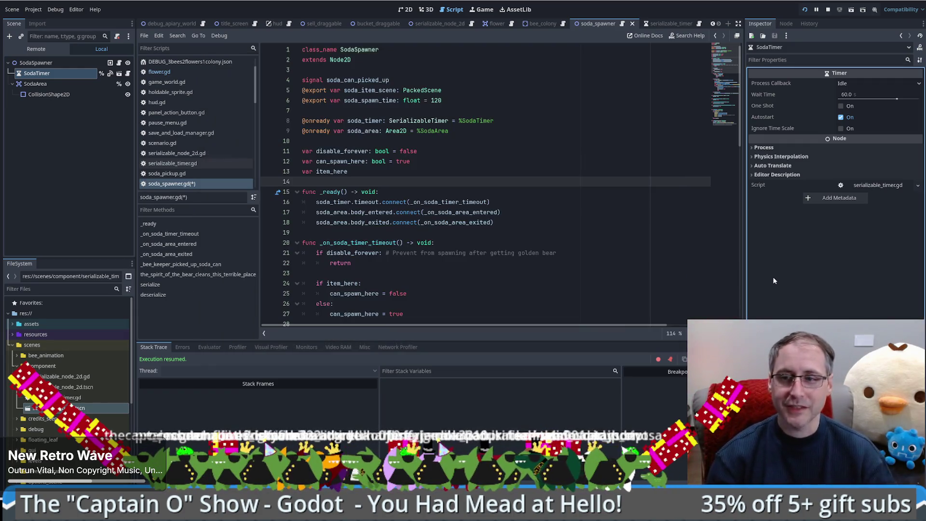
Focus soda_spawner.gd and scroll through its state variables and serialize() function.
left_click(635, 231)
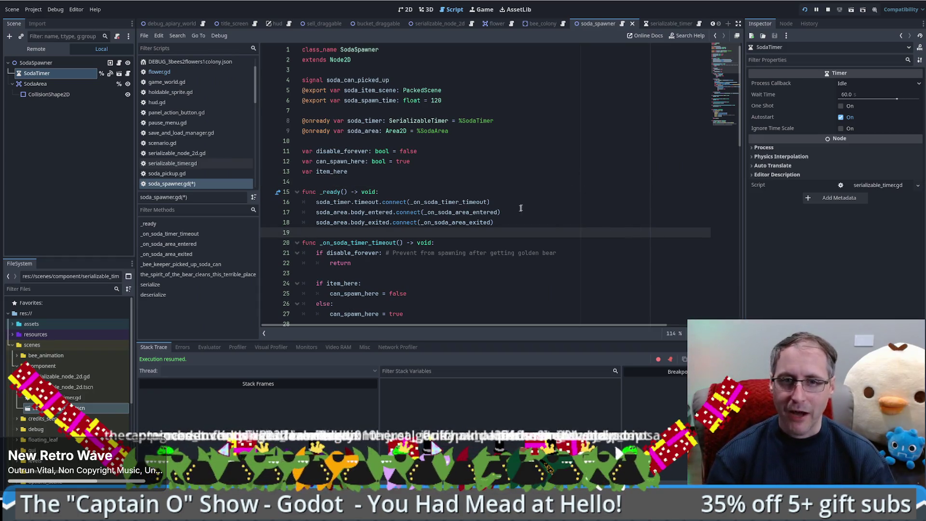
scroll(723, 56, "down", 2)
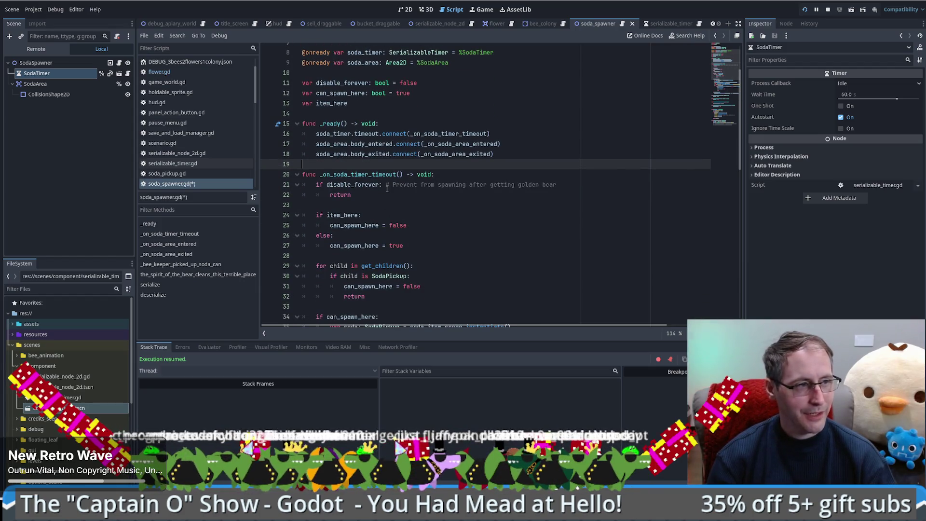
scroll(388, 236, "down", 5)
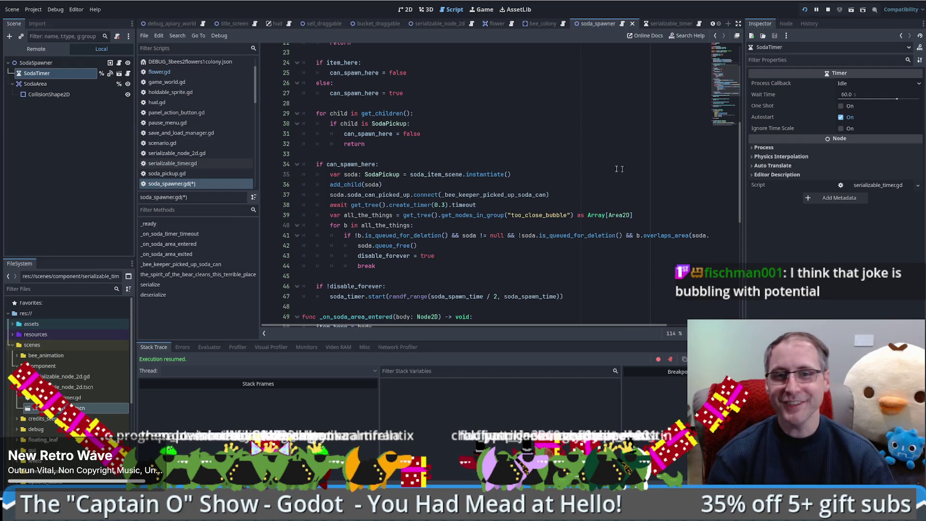
scroll(719, 101, "down", 8)
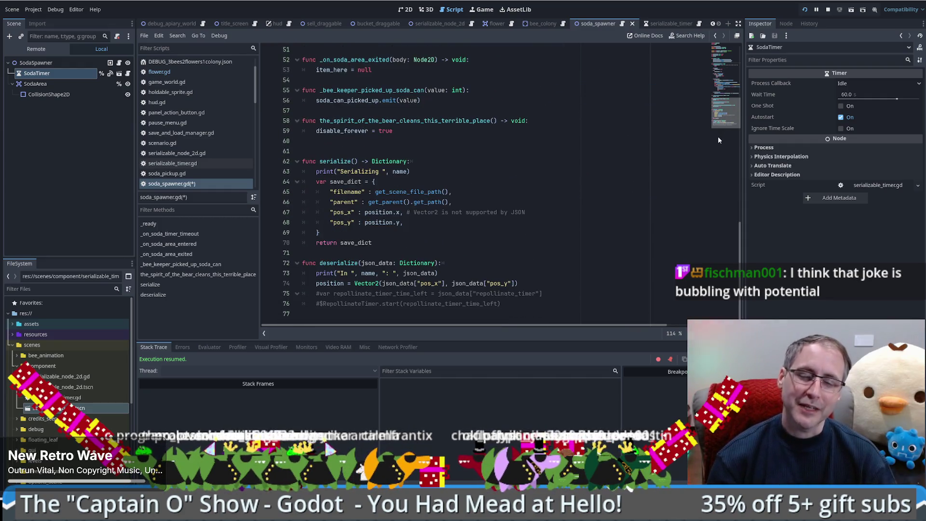
left_click(408, 252)
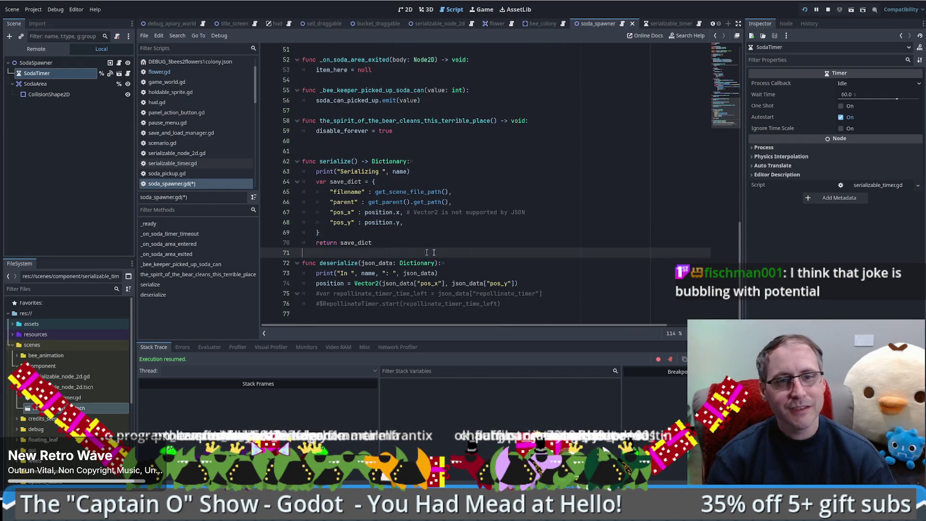
scroll(447, 305, "up", 15)
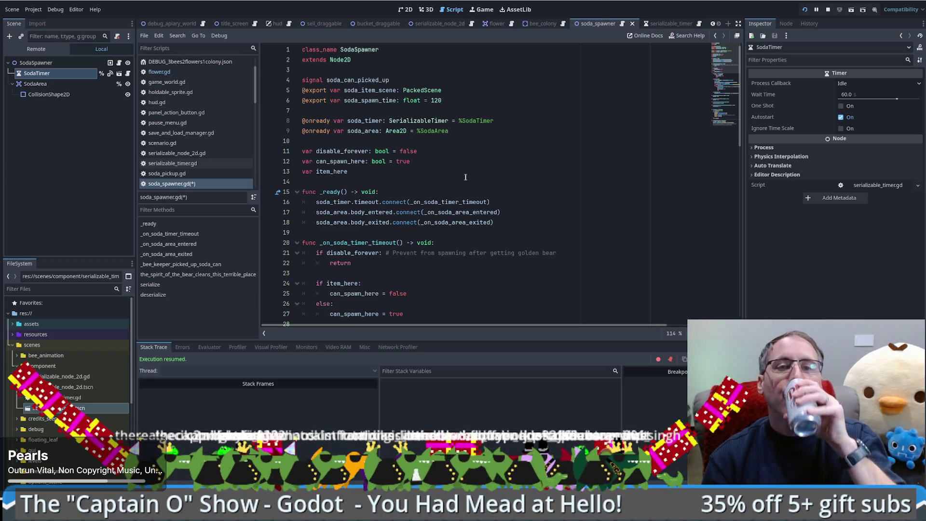
scroll(539, 208, "down", 9)
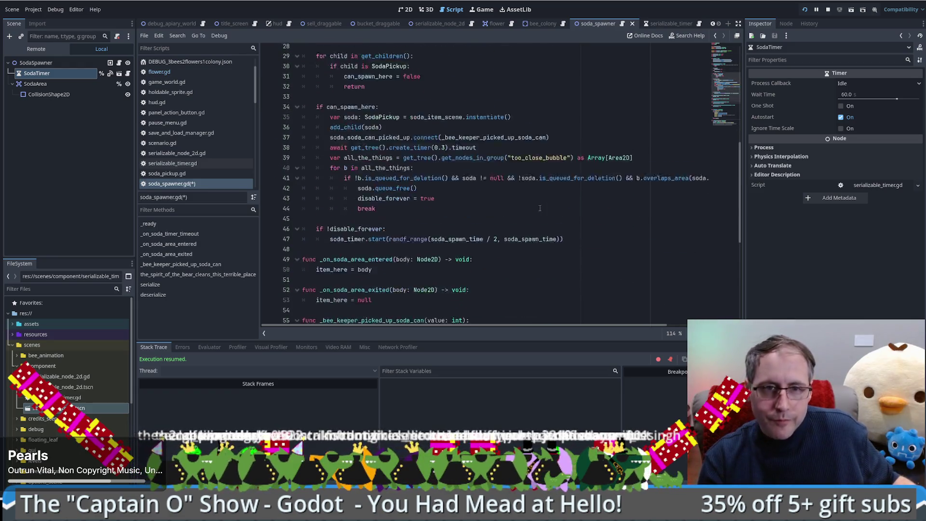
scroll(539, 208, "down", 8)
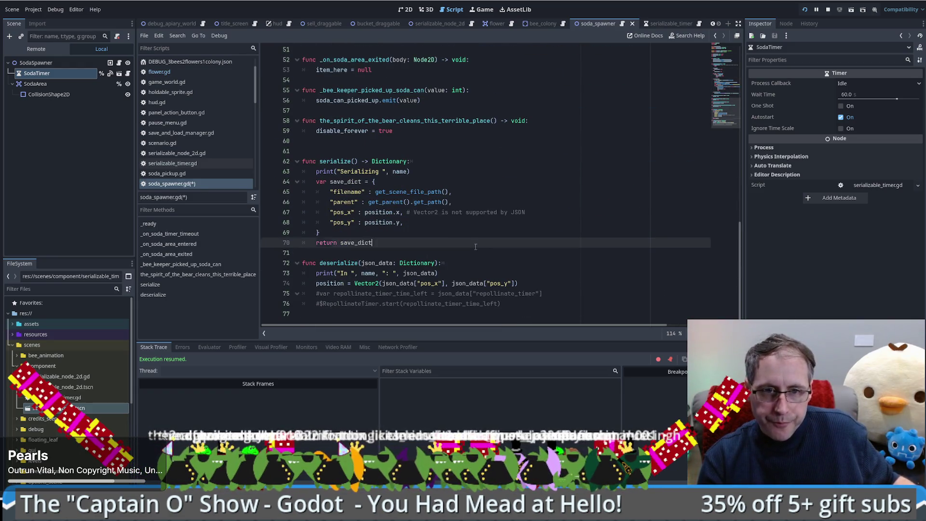
left_click(495, 224)
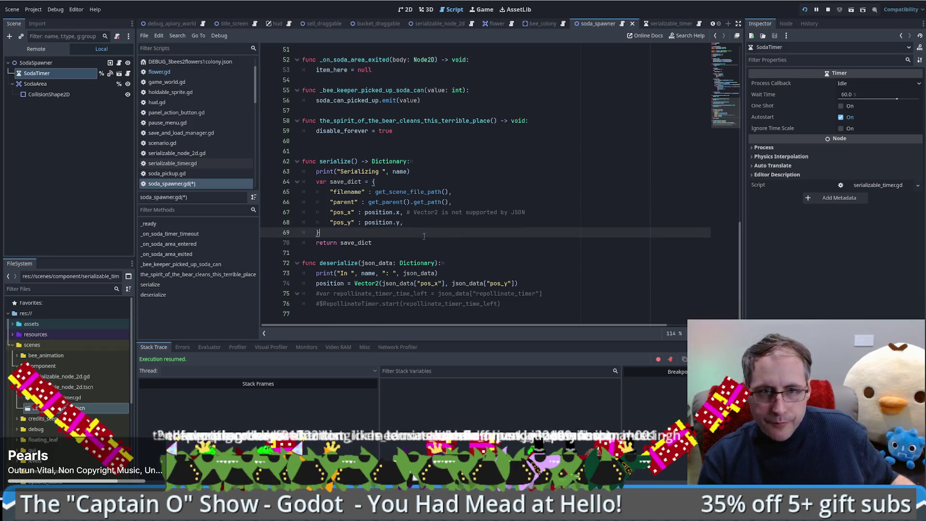
scroll(570, 187, "up", 13)
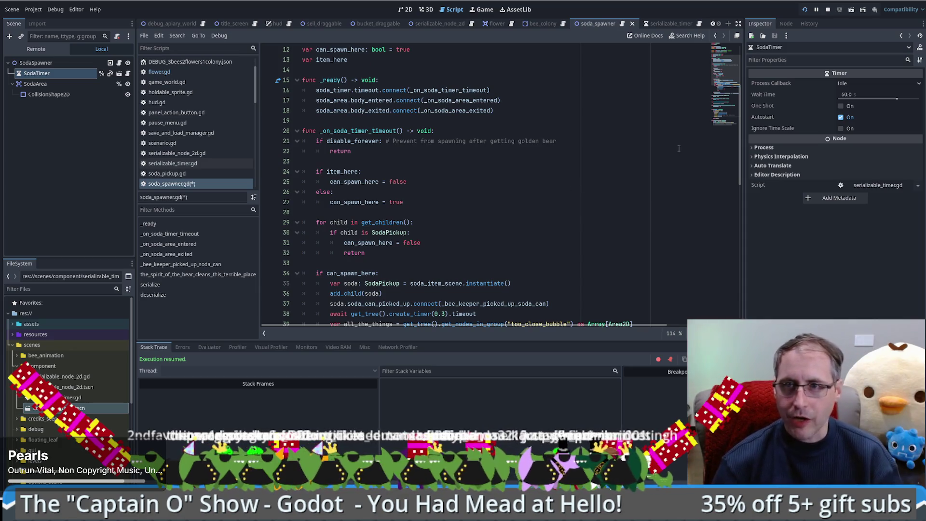
scroll(604, 79, "up", 1)
scroll(546, 91, "up", 3)
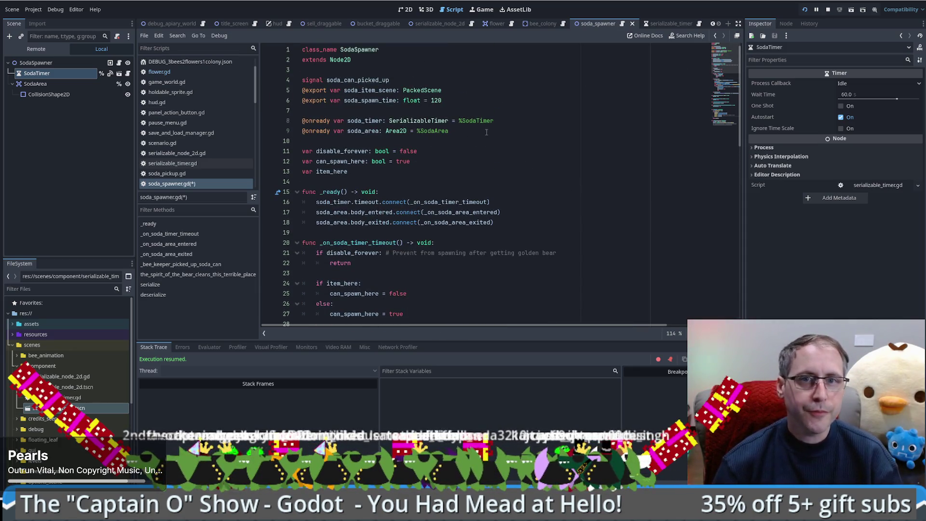
left_click_drag(727, 60, 707, 300)
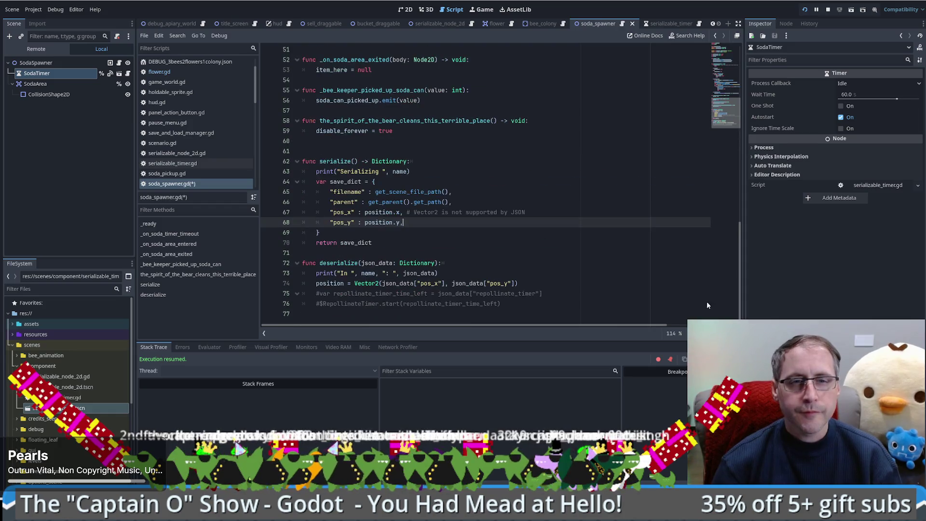
scroll(636, 159, "up", 8)
scroll(548, 167, "down", 8)
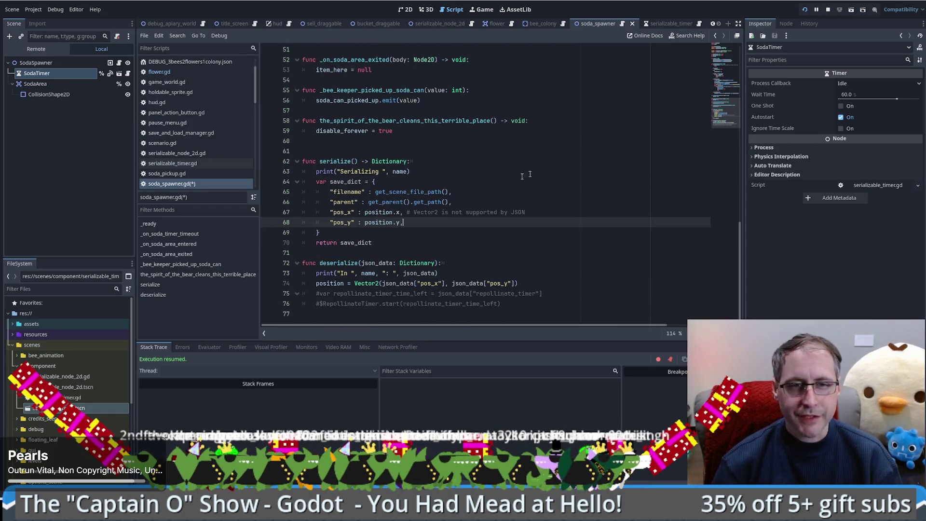
left_click(478, 196)
left_click(473, 211)
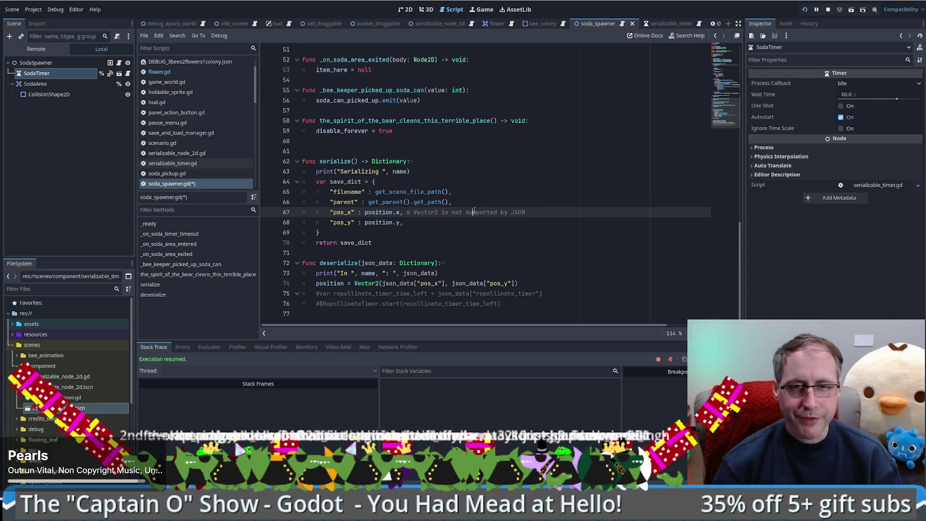
left_click(543, 222)
left_click(509, 212)
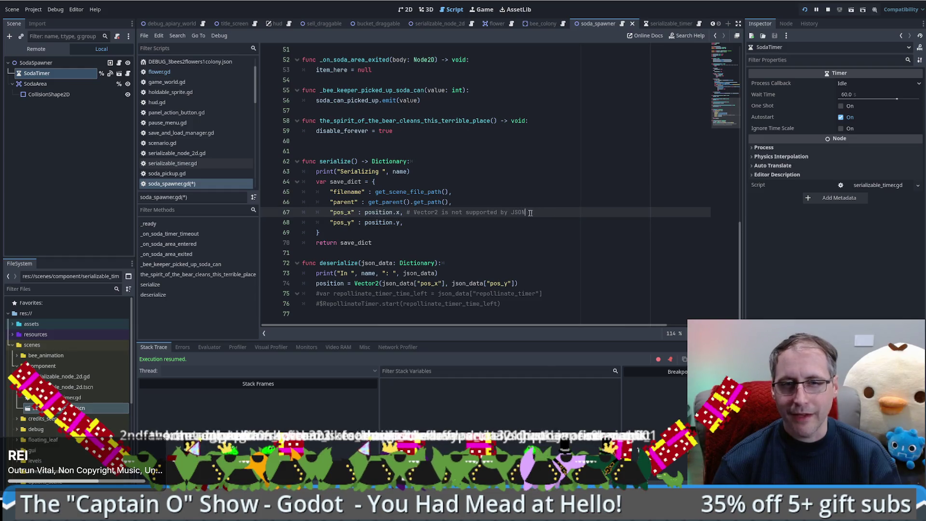
left_click(495, 201)
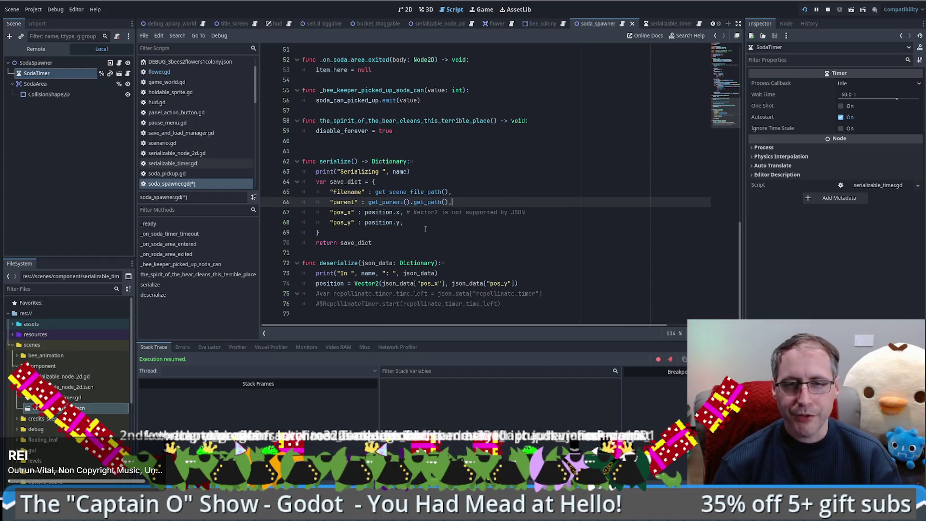
left_click(425, 227)
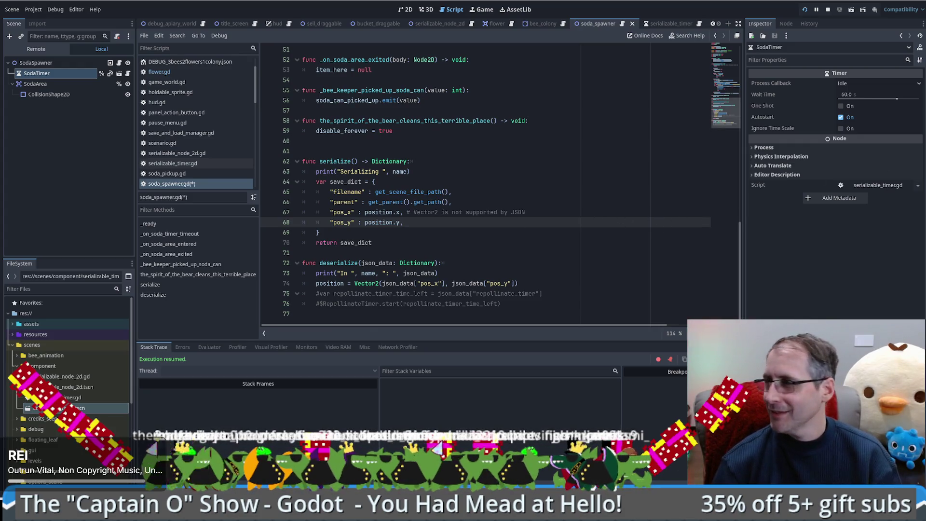
left_click(601, 166)
scroll(602, 206, "up", 6)
scroll(601, 206, "up", 10)
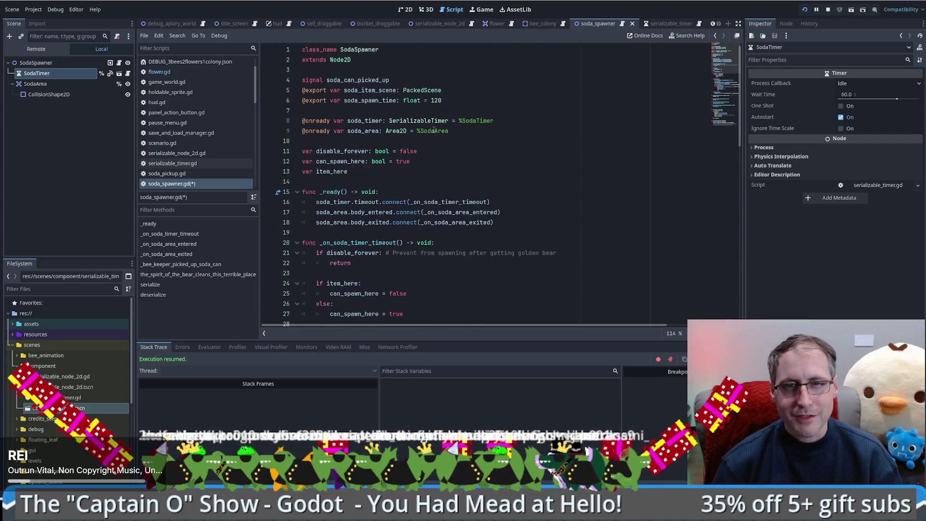
double_click(342, 151)
scroll(508, 188, "down", 15)
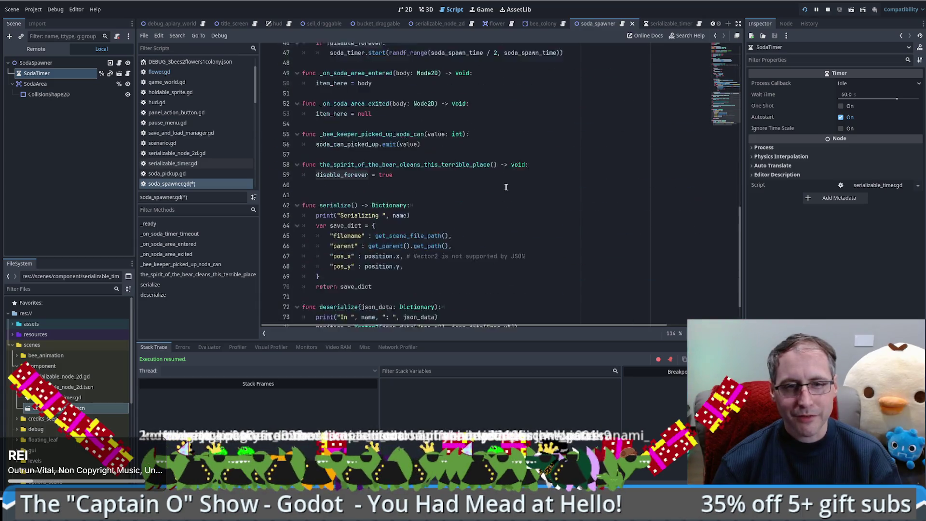
scroll(508, 189, "down", 2)
scroll(440, 192, "up", 15)
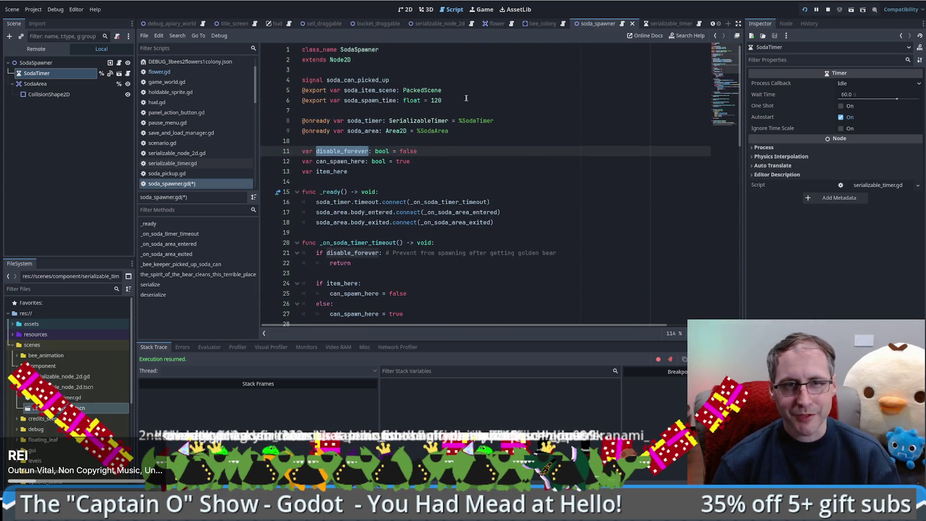
scroll(597, 160, "down", 15)
Add "disable_forever": disable_forever to save_dict below the pos_y entry.
left_click(448, 225)
key("Return")
type("disable_forever\"")
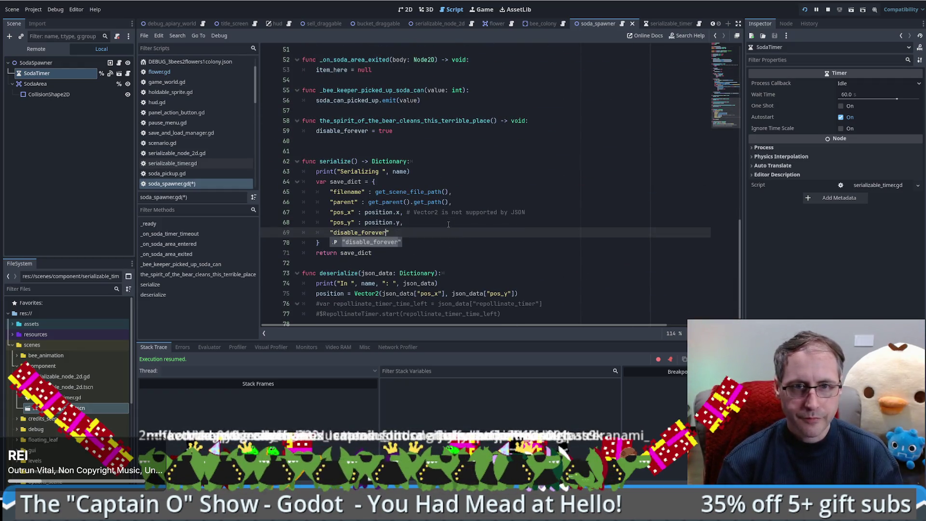
type(": disable_forever")
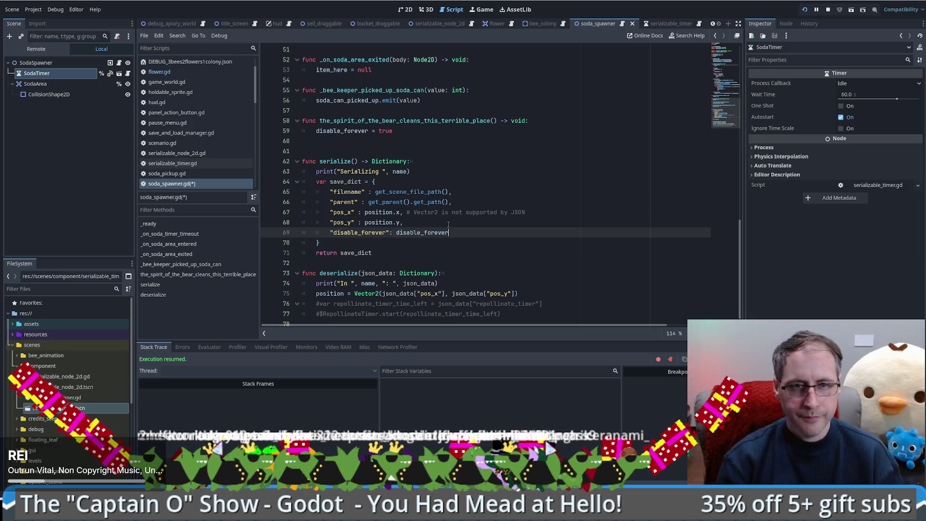
type(",")
key("Return")
Begin a "can_spawn_here" entry on the new line and check where item_here is used.
scroll(447, 224, "up", 15)
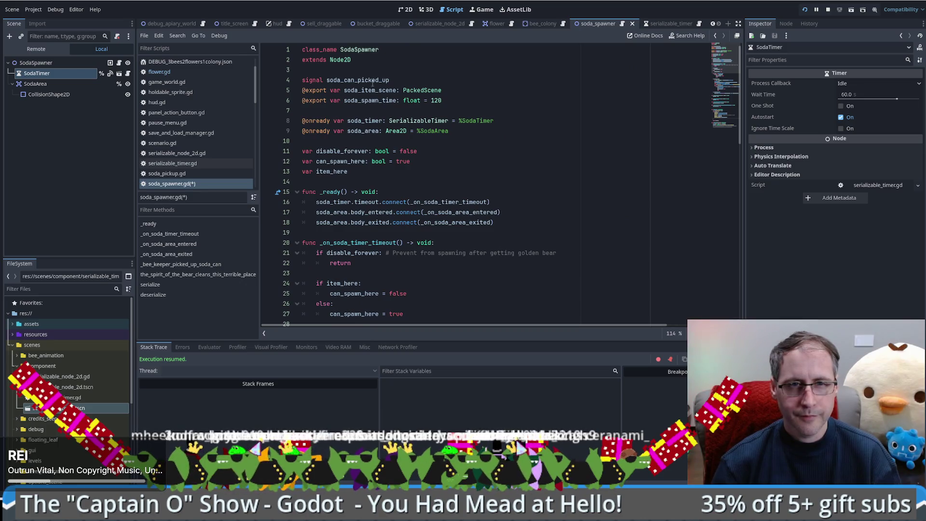
double_click(347, 163)
scroll(471, 232, "down", 17)
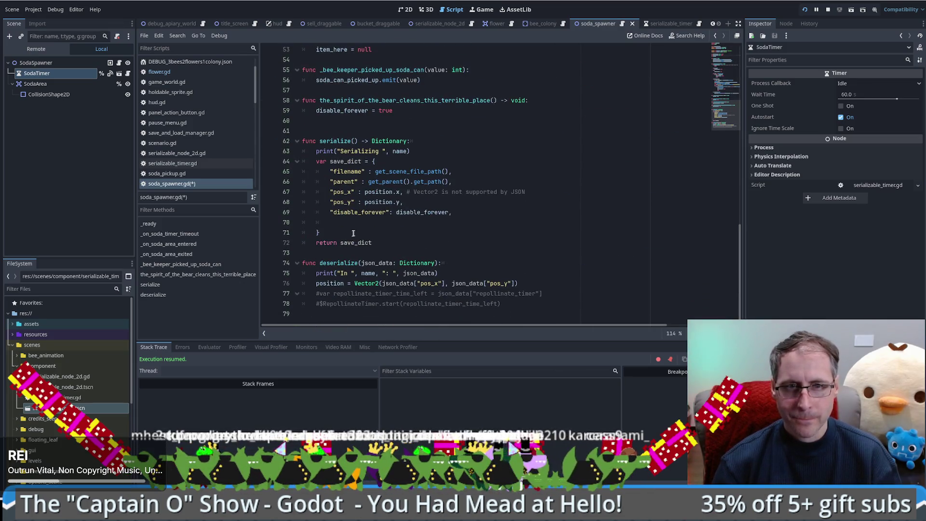
left_click(404, 223)
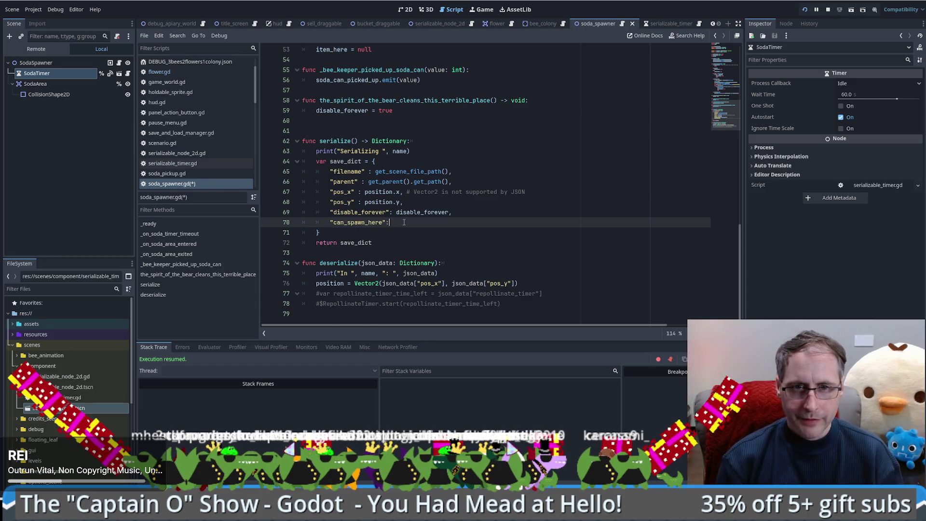
scroll(422, 213, "up", 17)
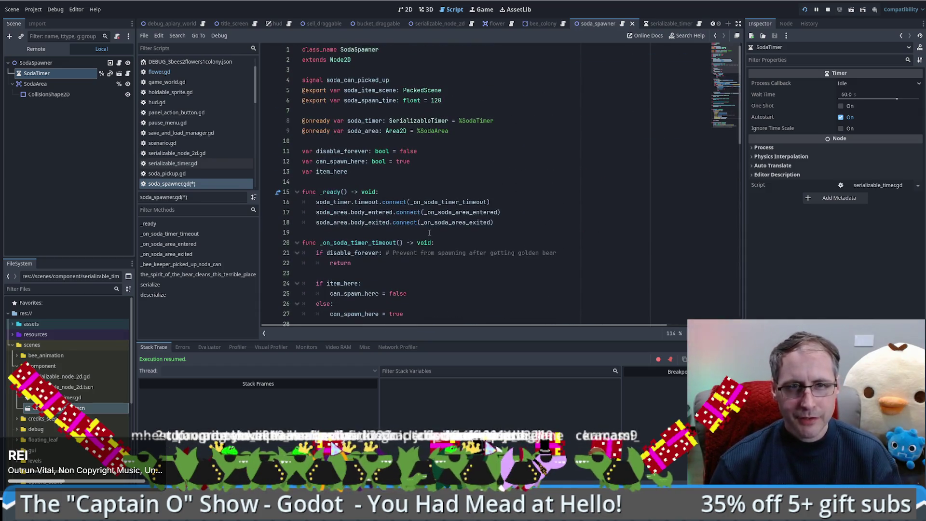
double_click(336, 172)
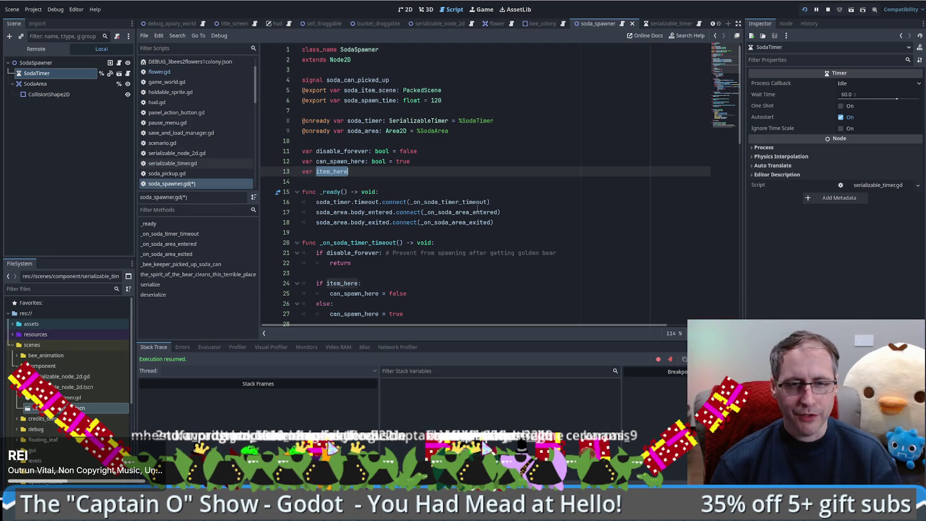
scroll(477, 209, "down", 3)
left_click(357, 193)
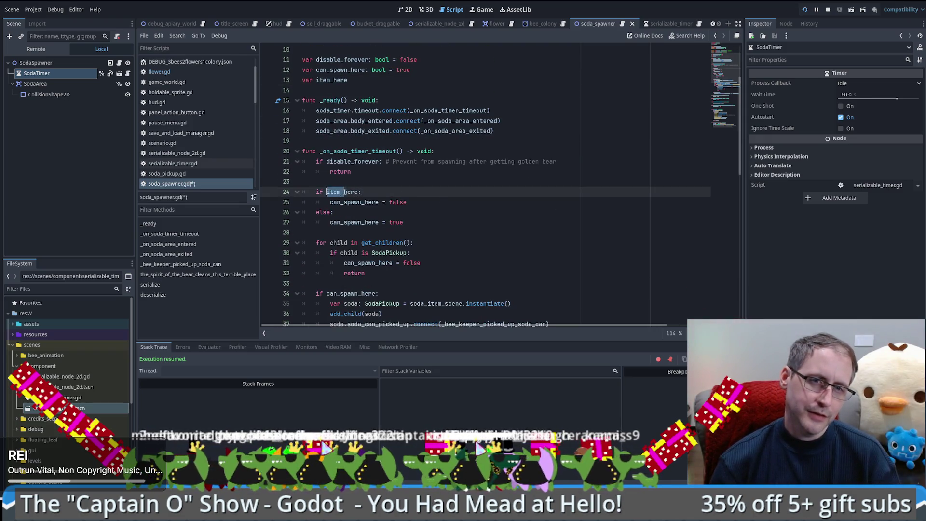
left_click(425, 199)
double_click(356, 192)
key("ctrl+f")
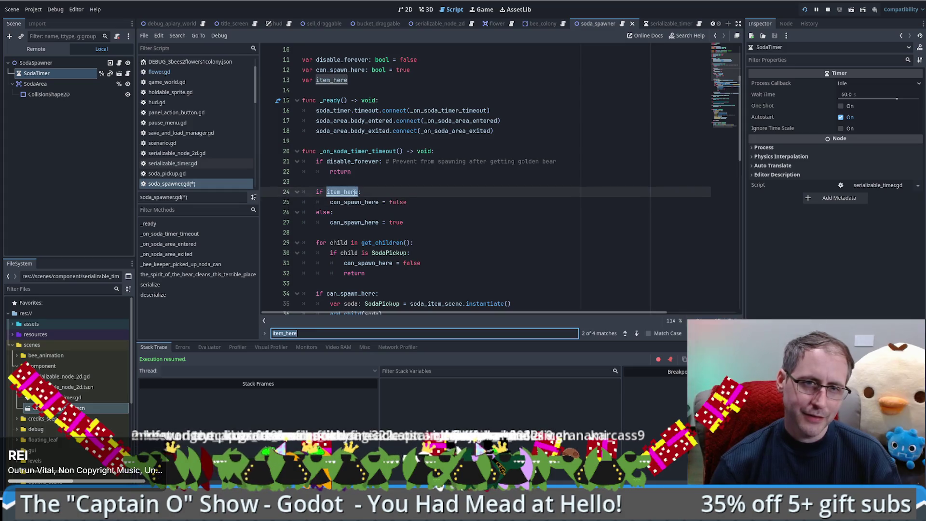
key("Return")
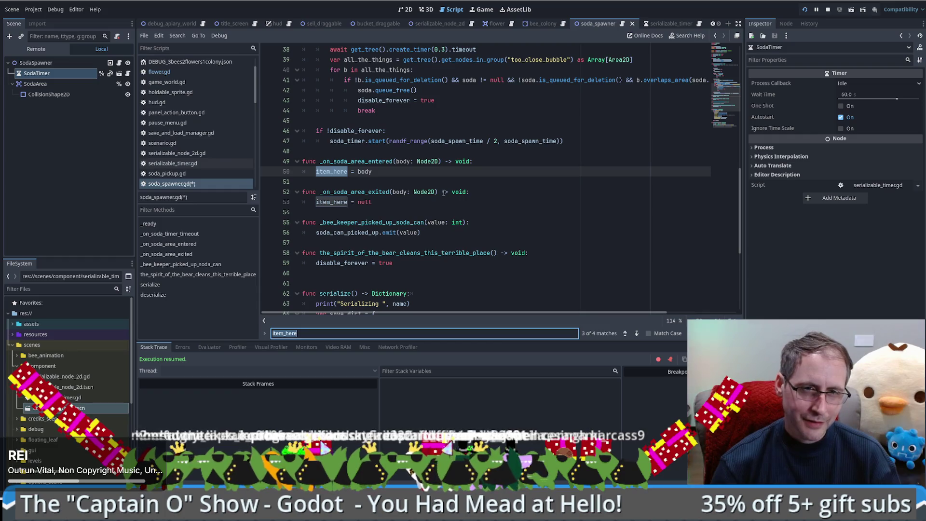
key("Escape")
left_click(432, 210)
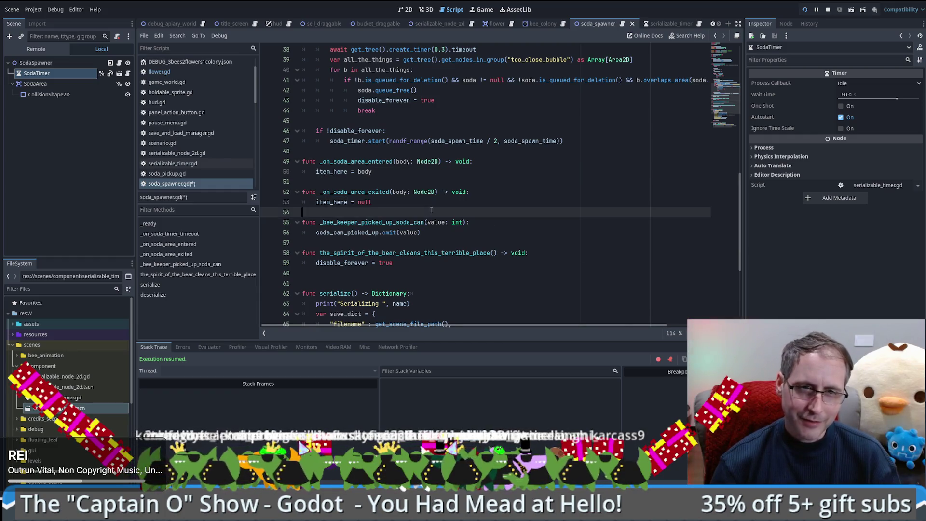
left_click(324, 171, "ctrl")
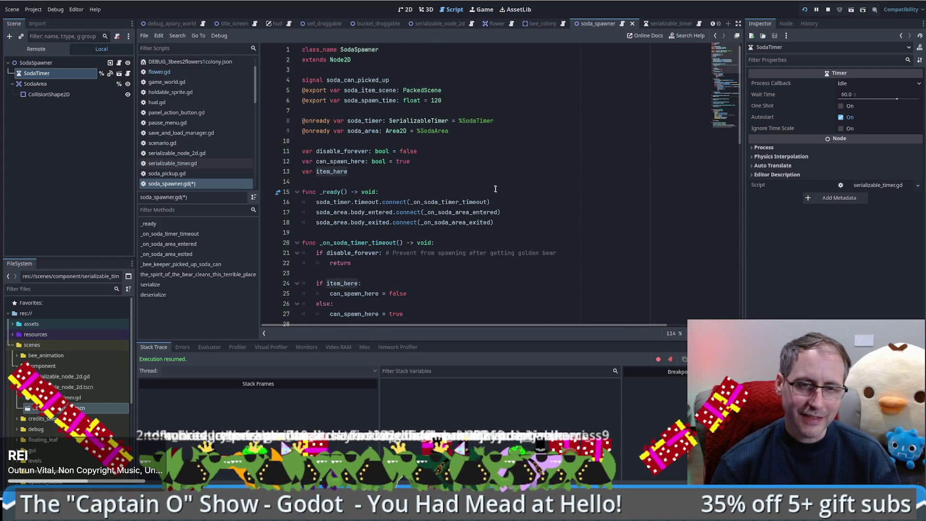
scroll(494, 186, "down", 5)
scroll(508, 234, "down", 3)
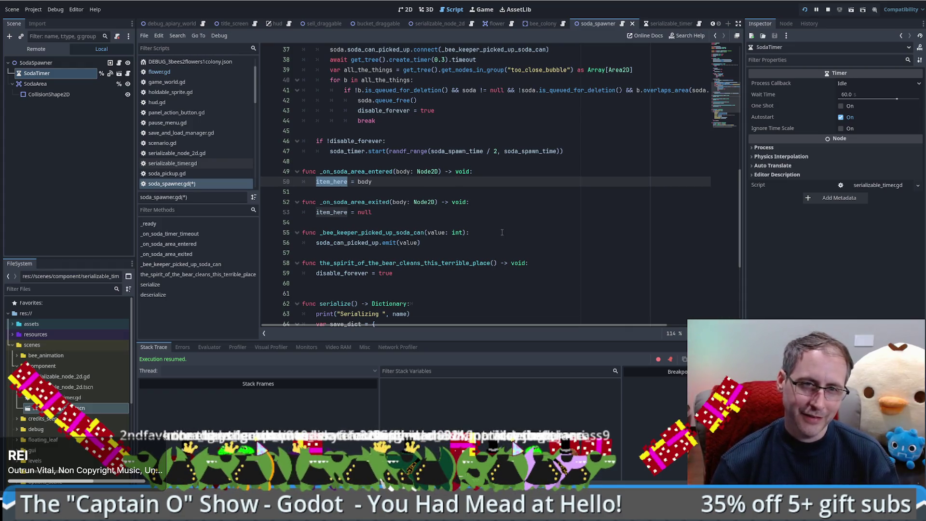
left_click(501, 232)
left_click(332, 181)
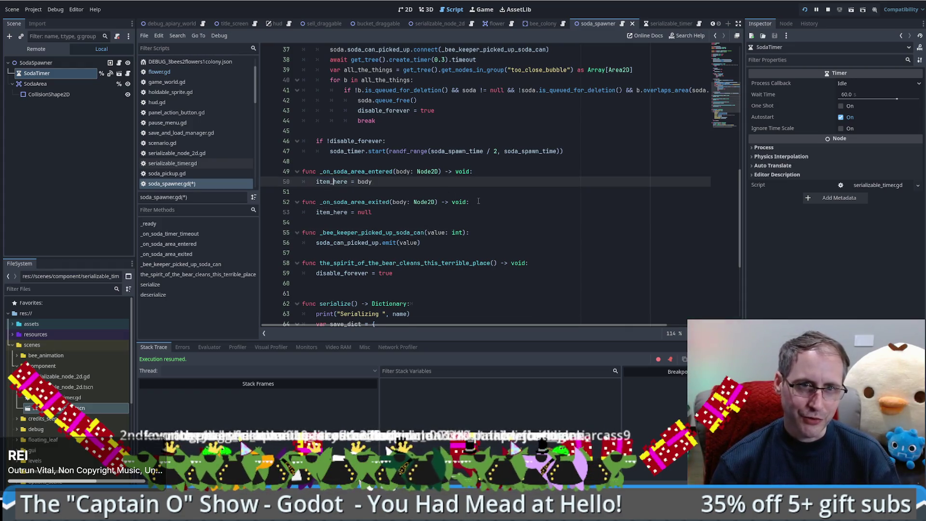
key("ctrl+f")
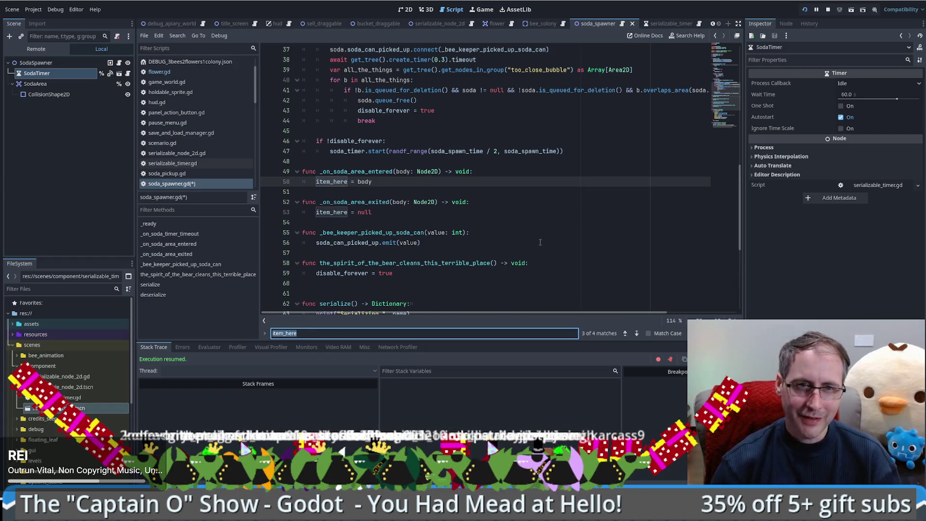
left_click(636, 332)
left_click(636, 333)
key("Return")
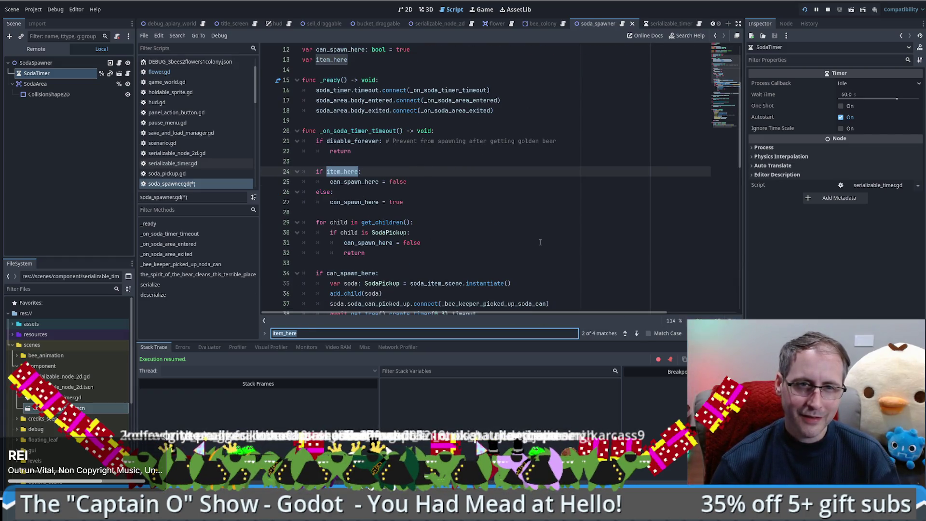
key("Return")
key("Return")
key("Return")
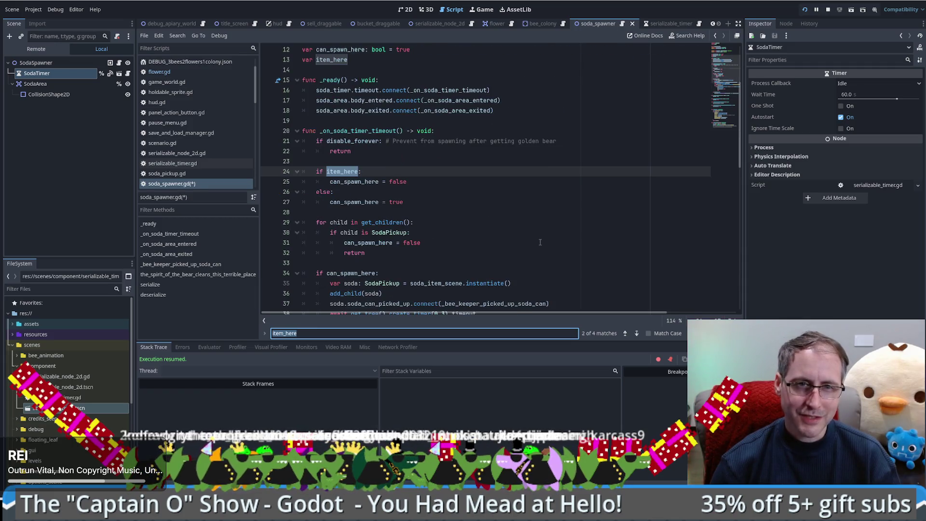
key("Return")
key("Return")
key("Return")
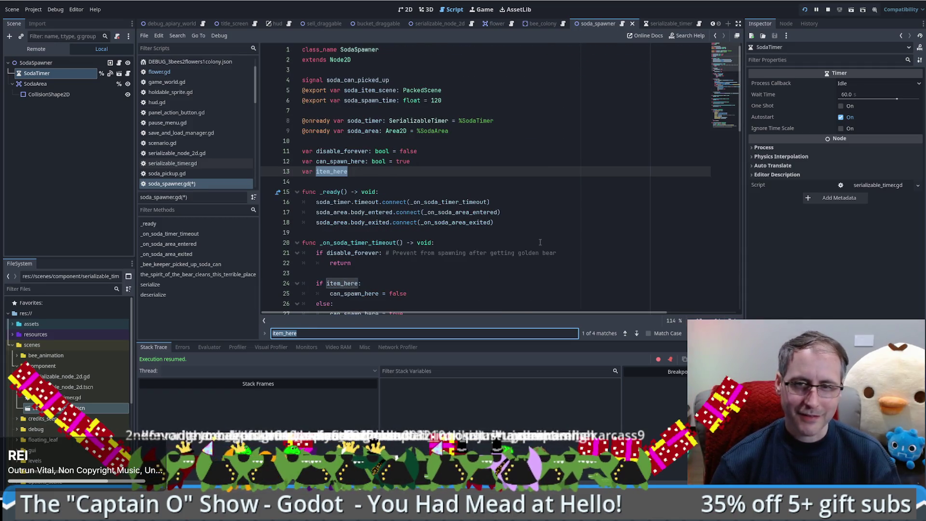
key("Escape")
left_click(399, 173)
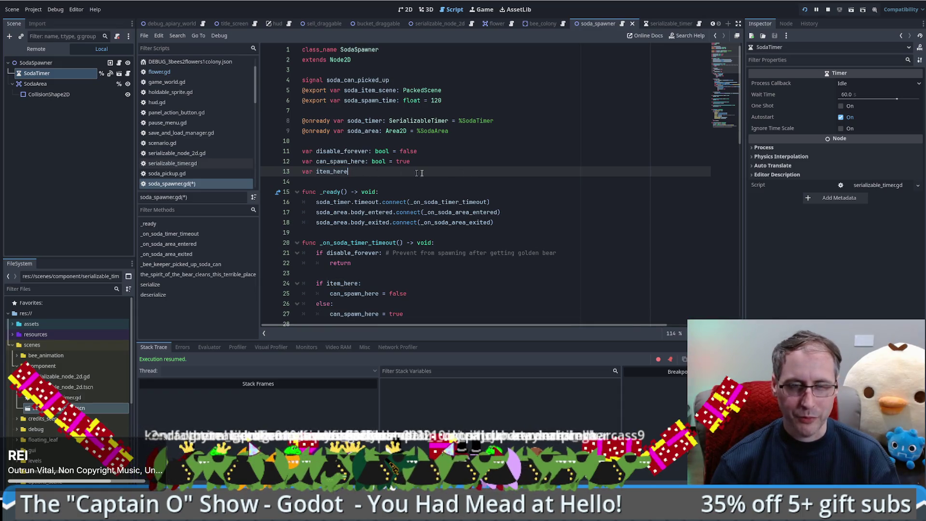
Declare item_here as bool = false on line 13 and review its uses.
type("::")
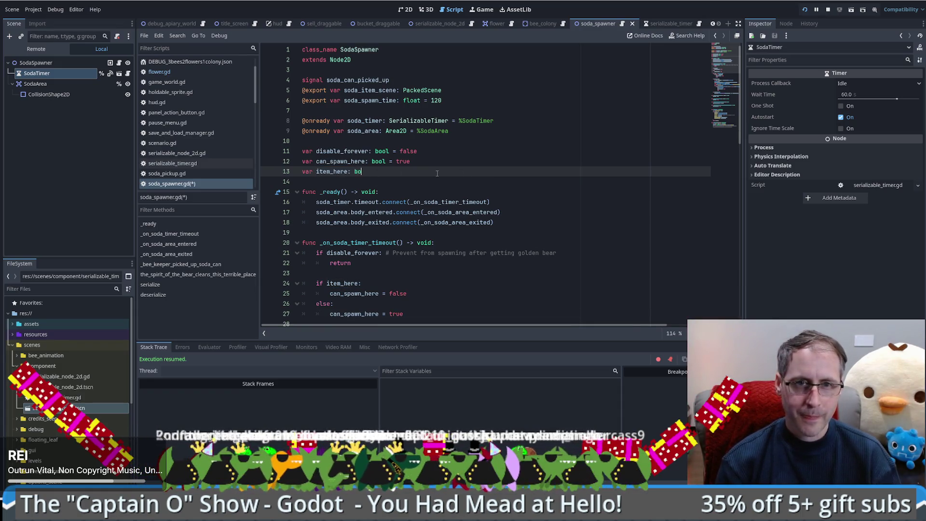
double_click(322, 172)
scroll(375, 198, "down", 1)
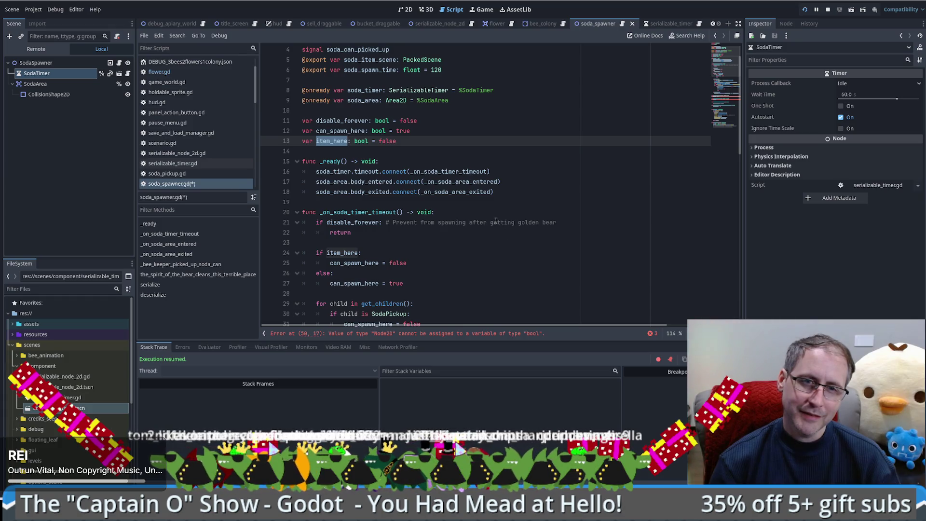
scroll(492, 170, "down", 7)
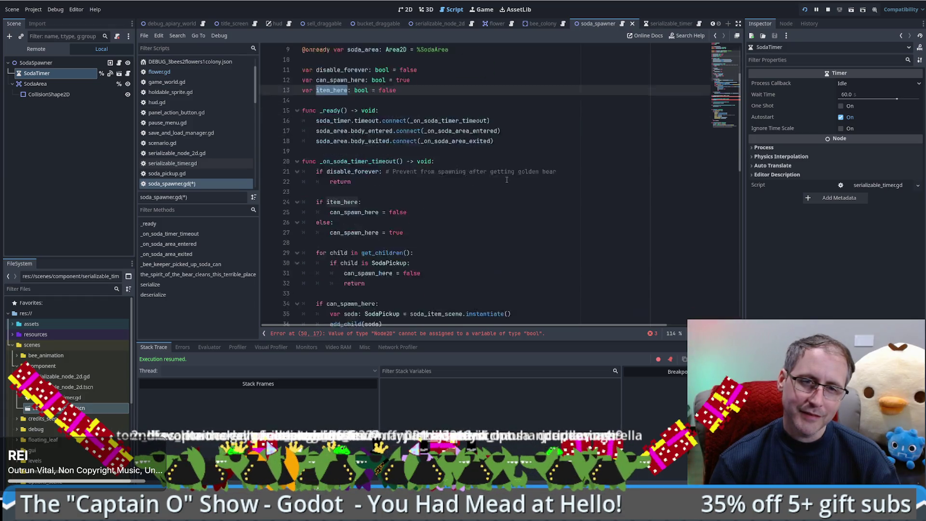